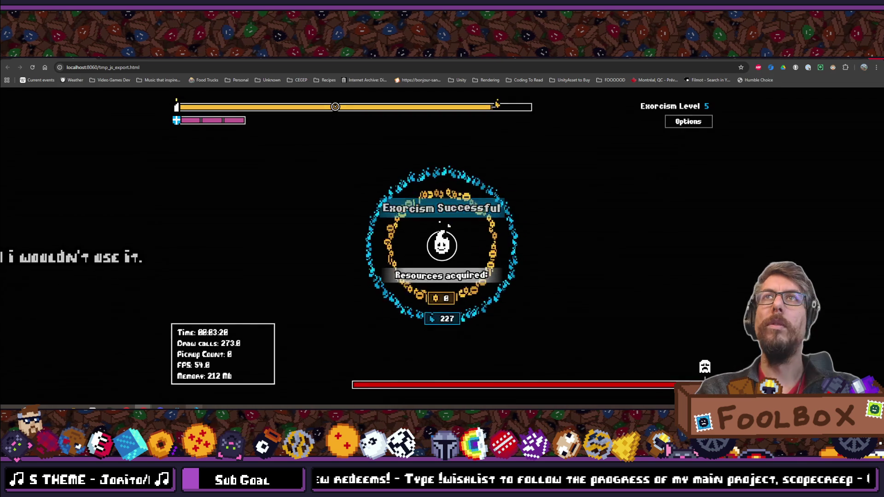
Step: Alt+Tab away from the Chrome game tab over to the Godot editor
key(alt+Tab)
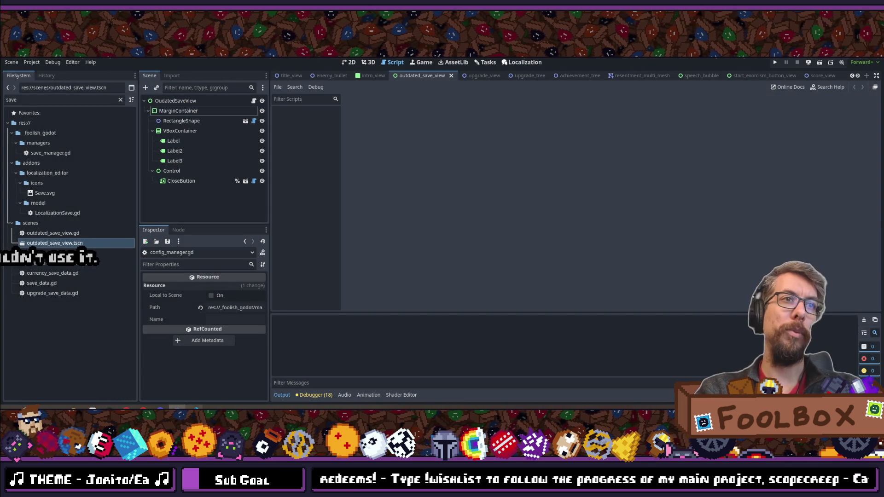
key(alt+Tab)
Step: Open player.gd and jump to the _process_movement function definition
key(ctrl+p)
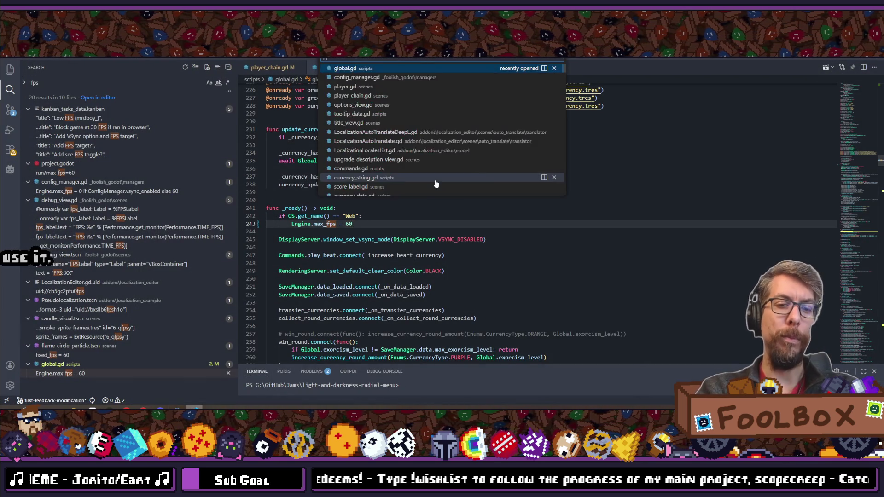
text(player)
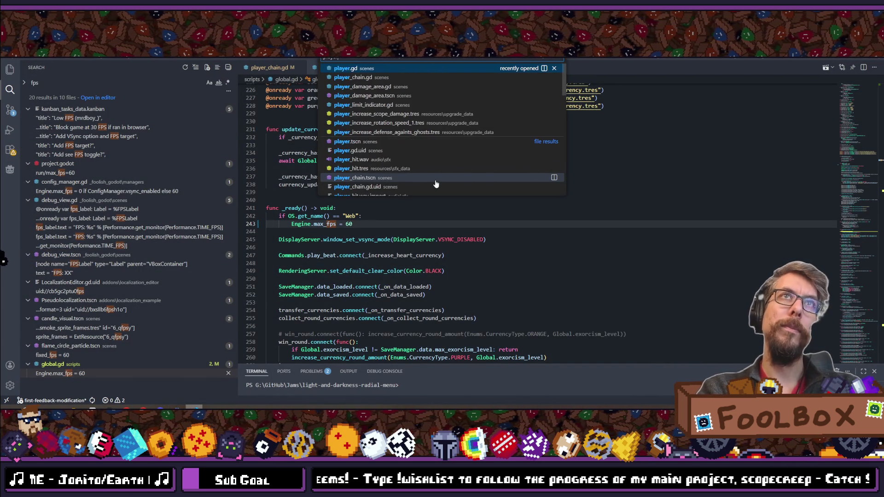
key(Return)
scroll(435, 180, down, 4)
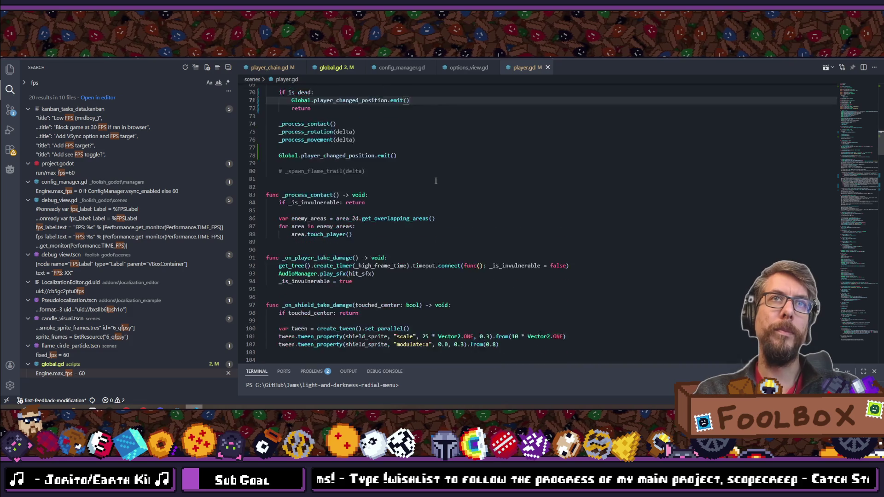
scroll(435, 180, up, 4)
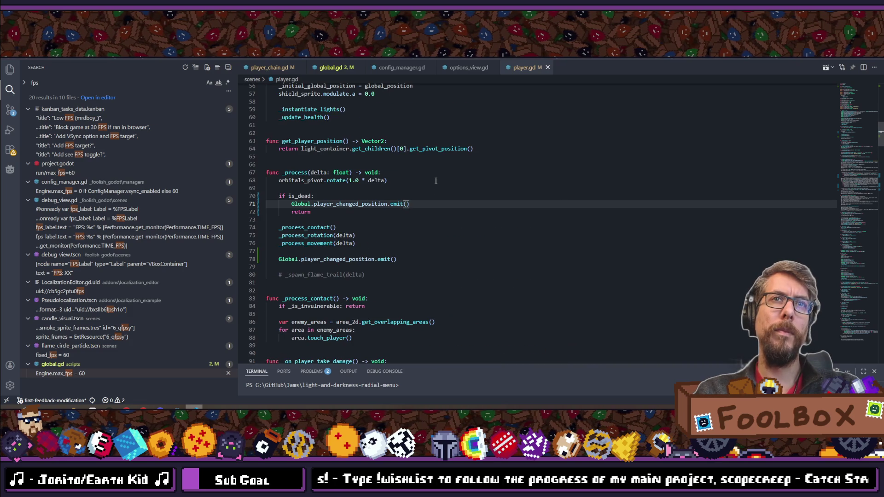
ctrl+click(321, 245)
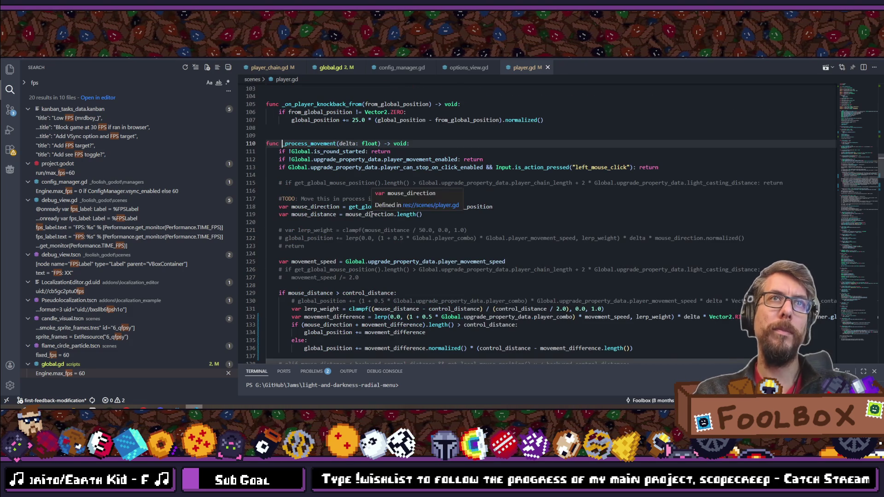
scroll(371, 215, down, 8)
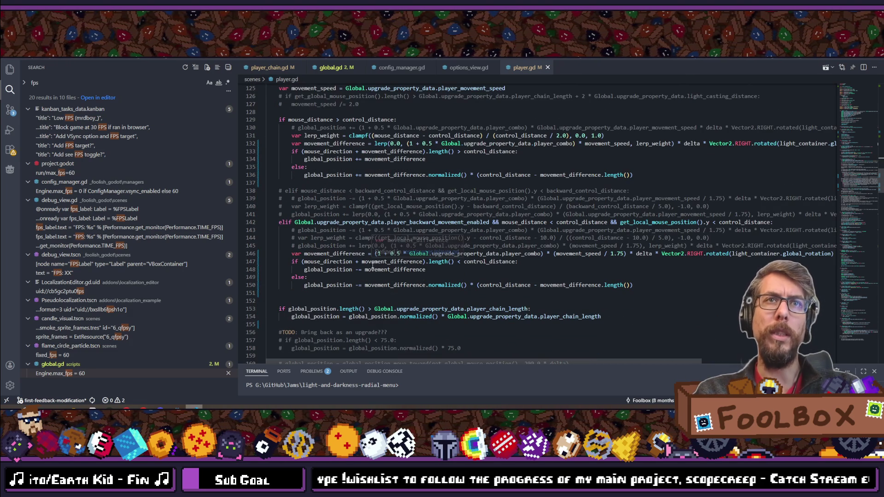
click(460, 269)
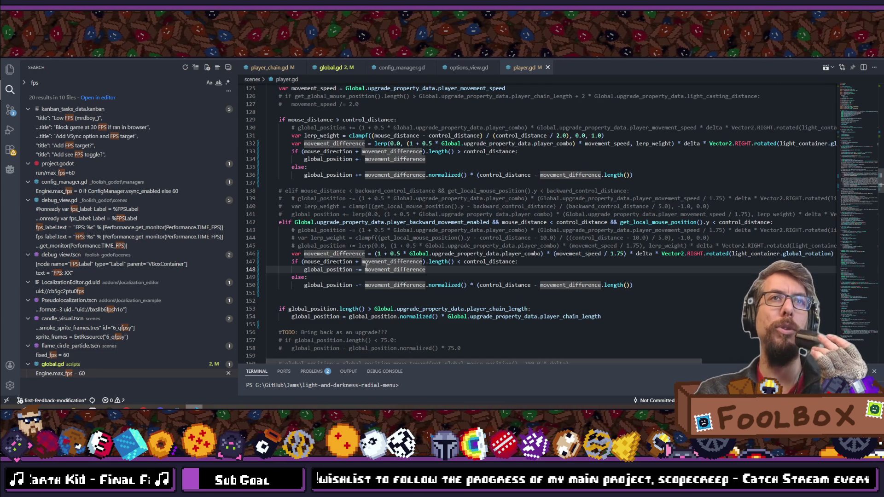
Step: Change '+' to '-' on line 147 so movement_difference is subtracted from mouse_direction
click(359, 262)
key(BackSpace)
text(-)
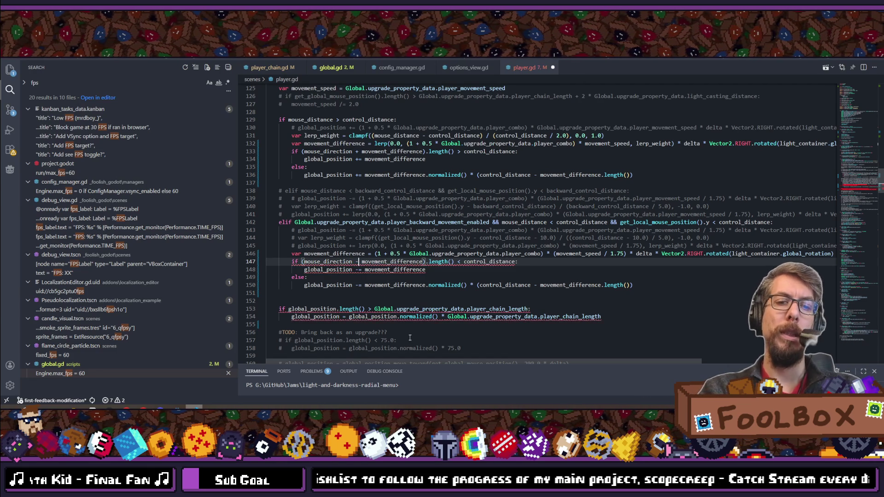
click(441, 269)
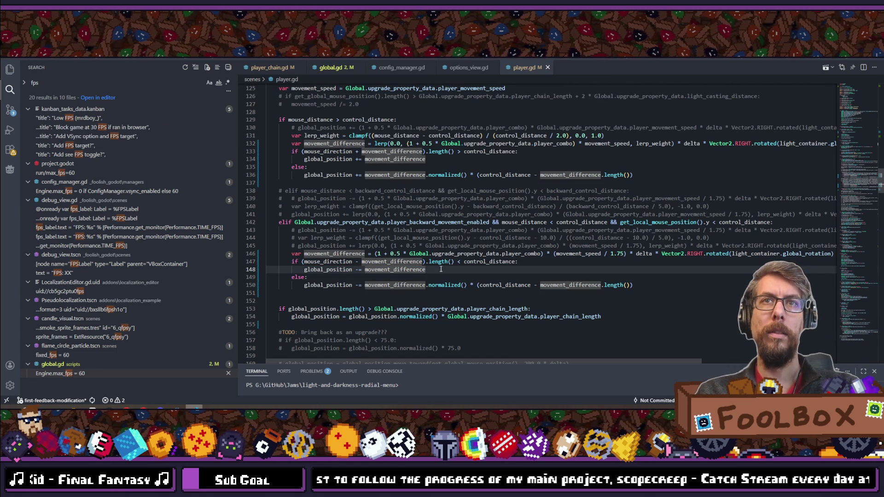
click(407, 261)
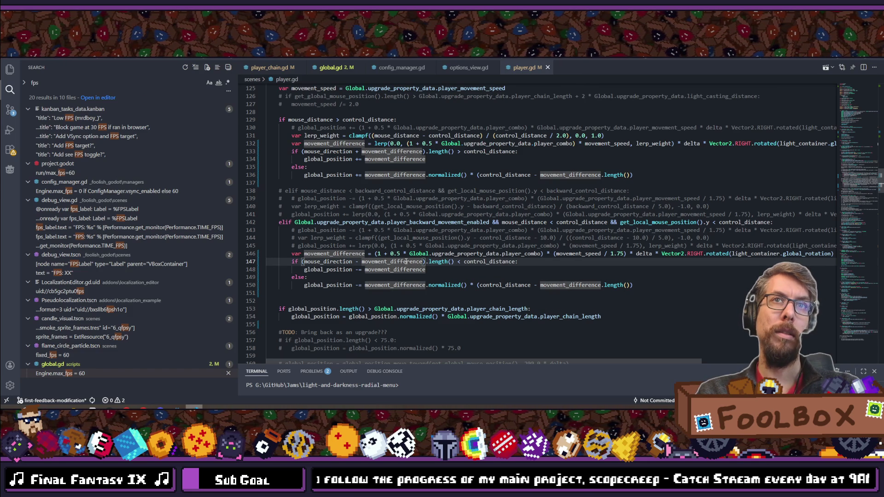
double_click(407, 261)
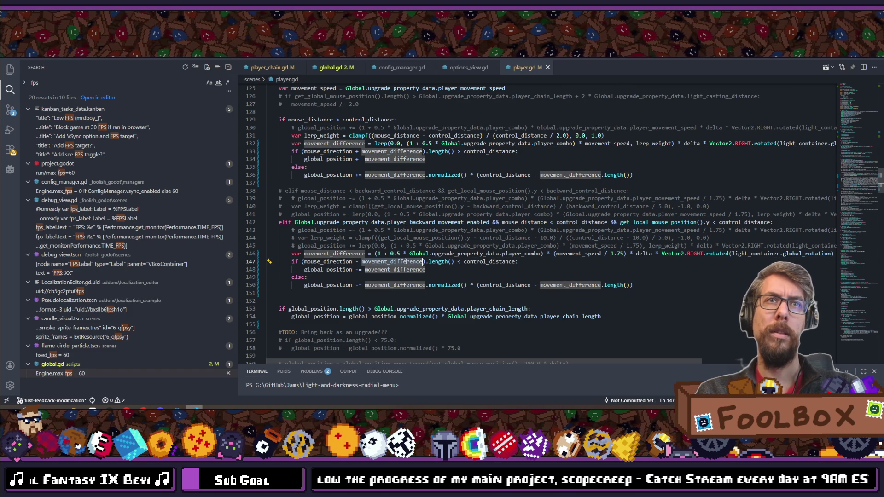
key(Escape)
double_click(407, 262)
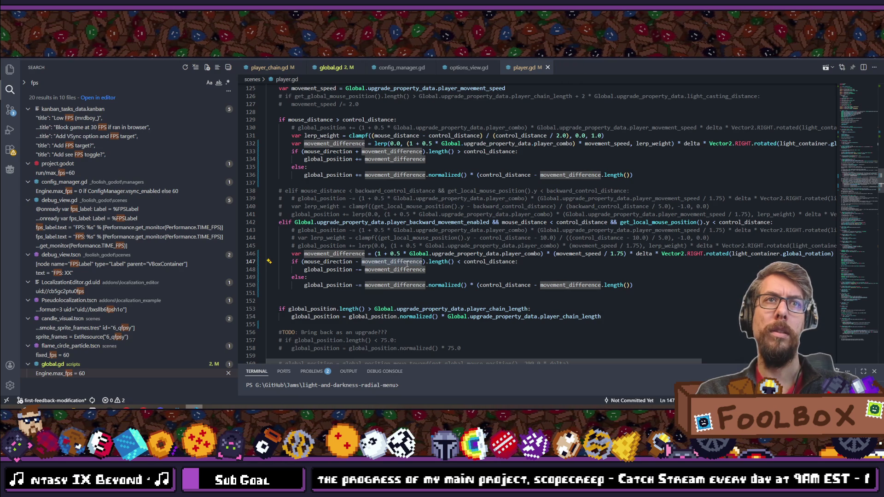
key(alt+Tab)
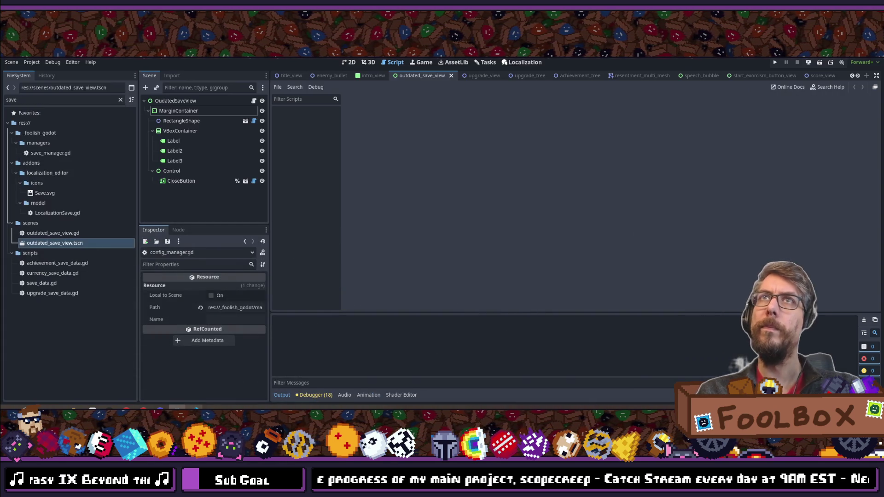
key(F5)
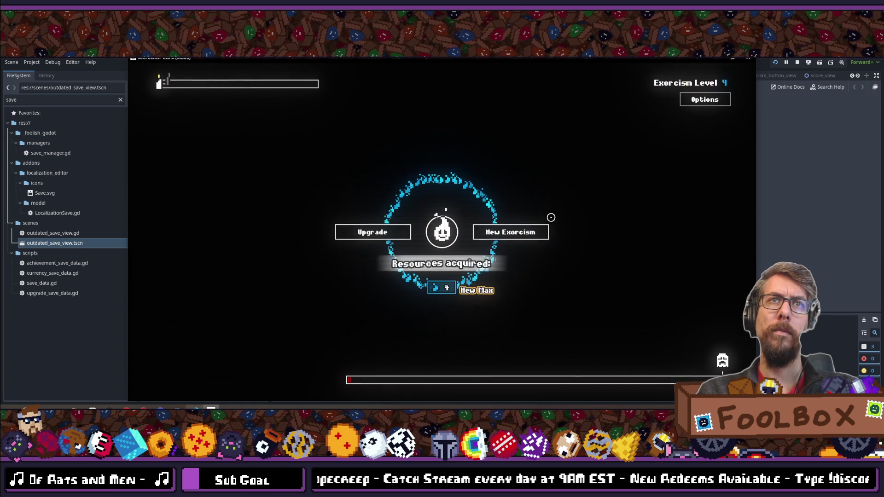
click(519, 230)
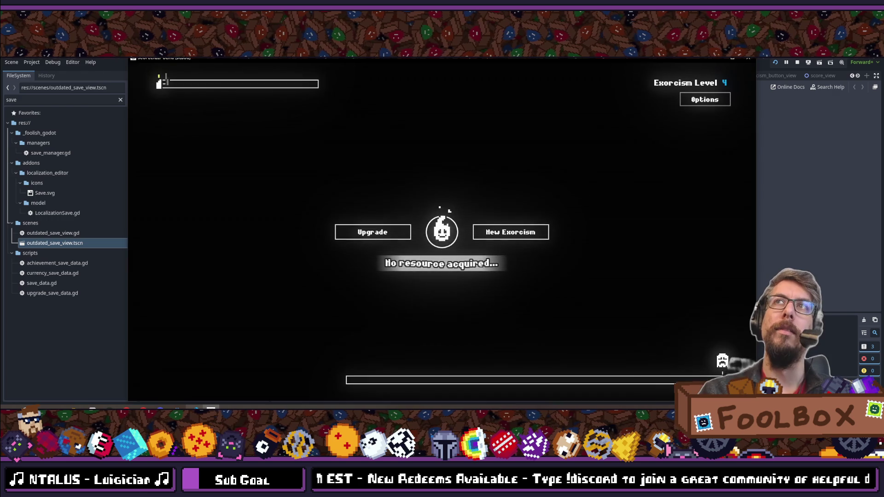
key(F8)
click(486, 62)
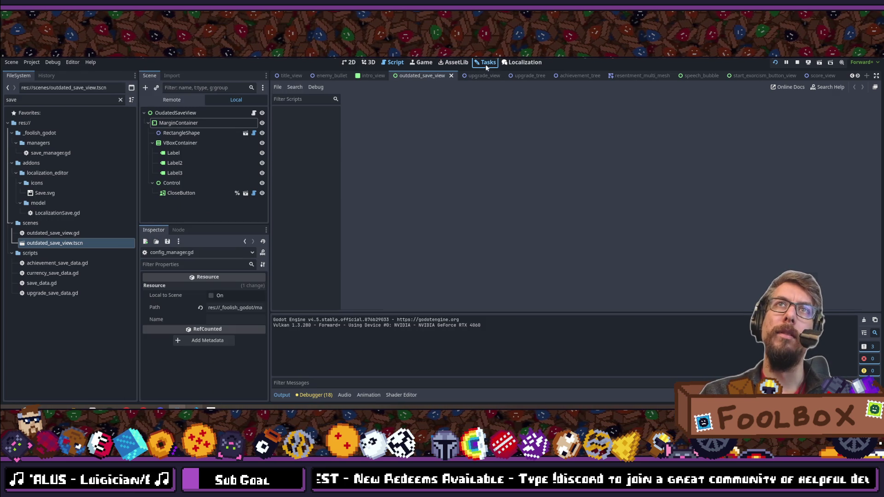
Step: Add a Design card titled 'Add Endless Mode', drag it to the top of Todo, and save
click(507, 103)
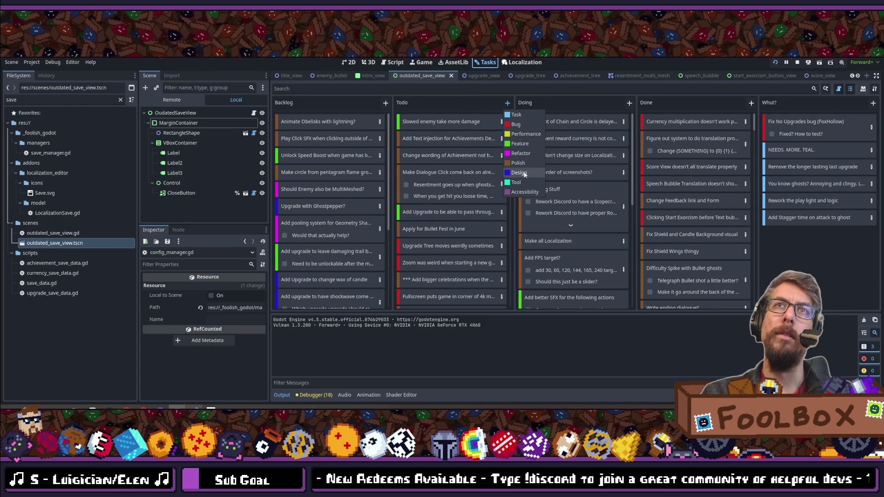
click(524, 172)
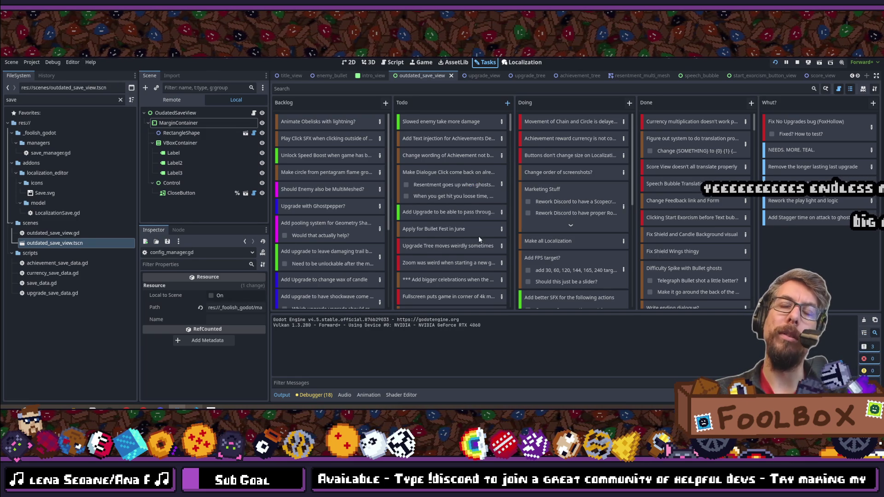
scroll(479, 236, down, 5)
text(Add Endle)
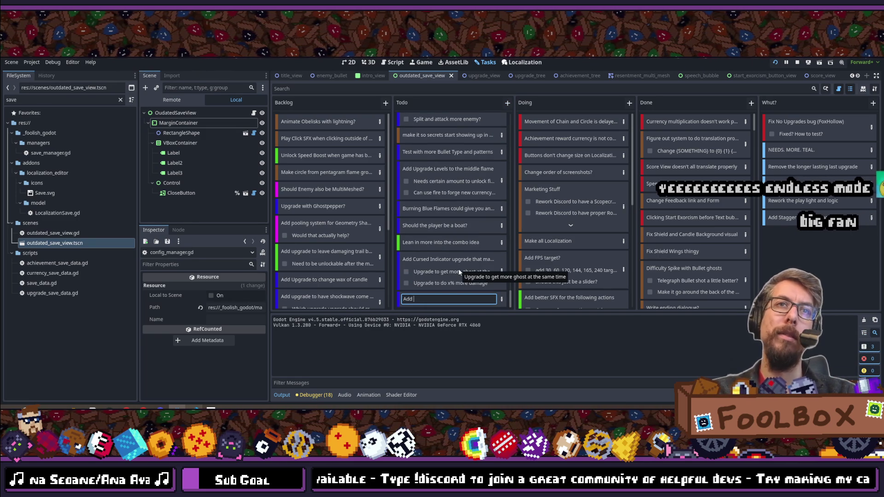
text(ss Mode)
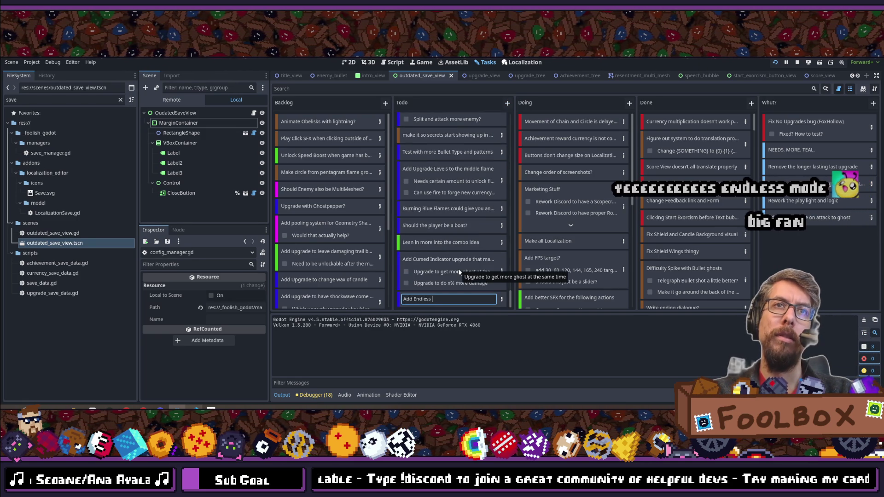
key(Return)
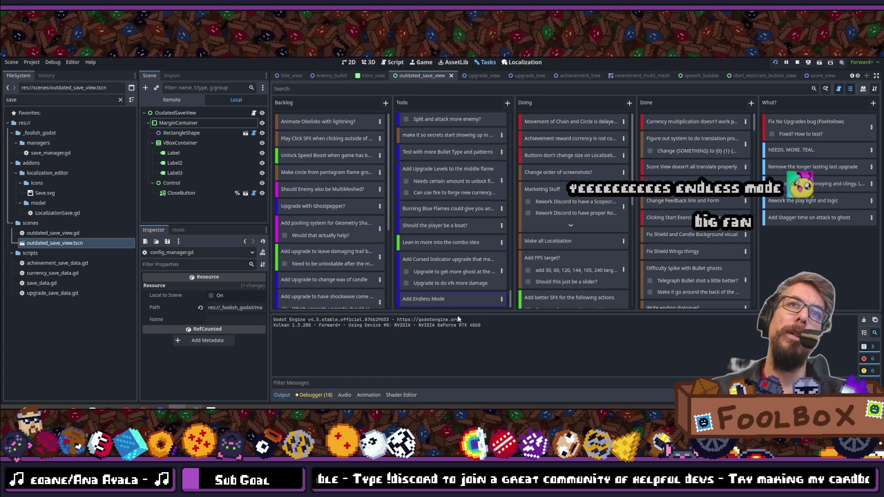
mouse_move(428, 302)
mouse_down()
mouse_move(443, 118)
mouse_move(426, 117)
mouse_move(444, 159)
mouse_move(433, 138)
mouse_up()
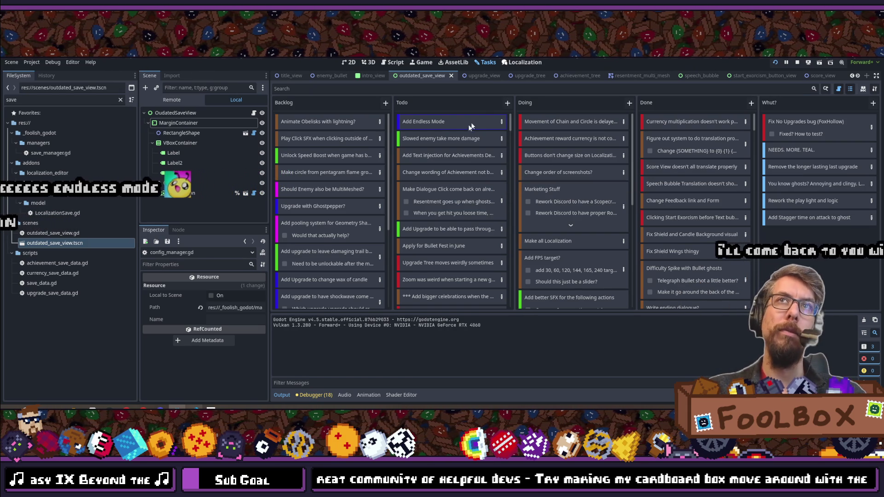
key(ctrl+s)
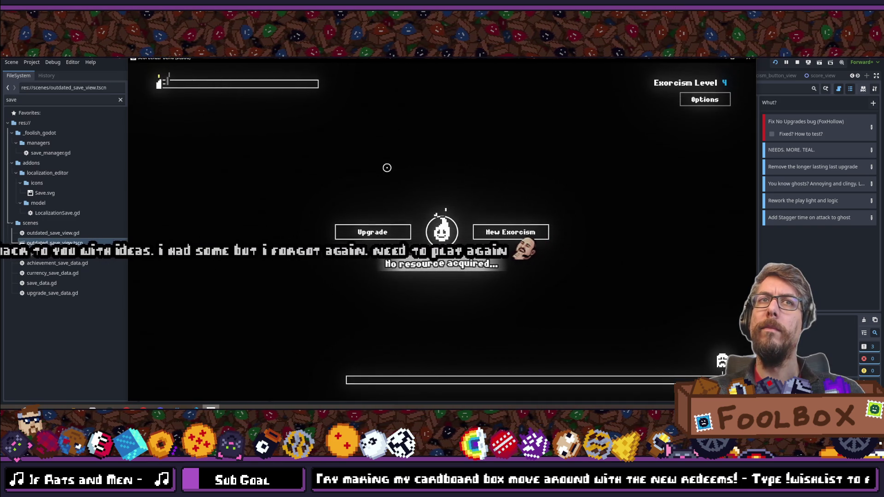
Step: Start a new exorcism, stop the running game, and run the project in the browser
click(521, 232)
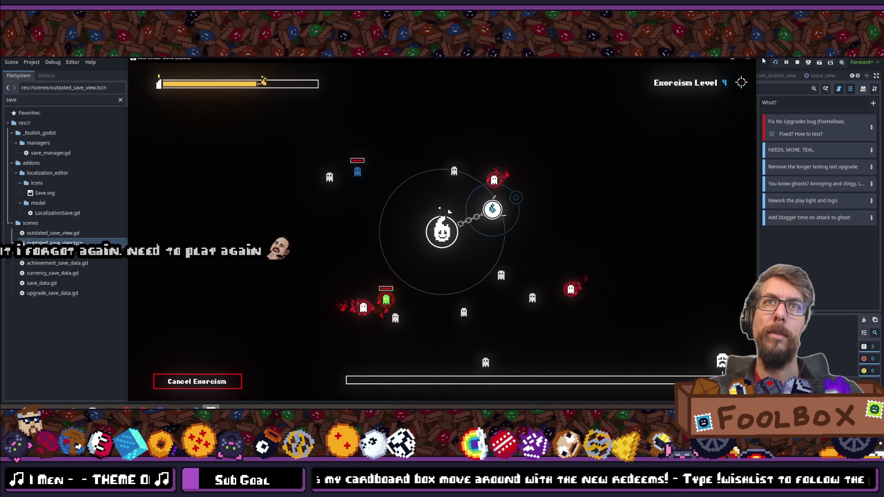
click(749, 58)
click(808, 63)
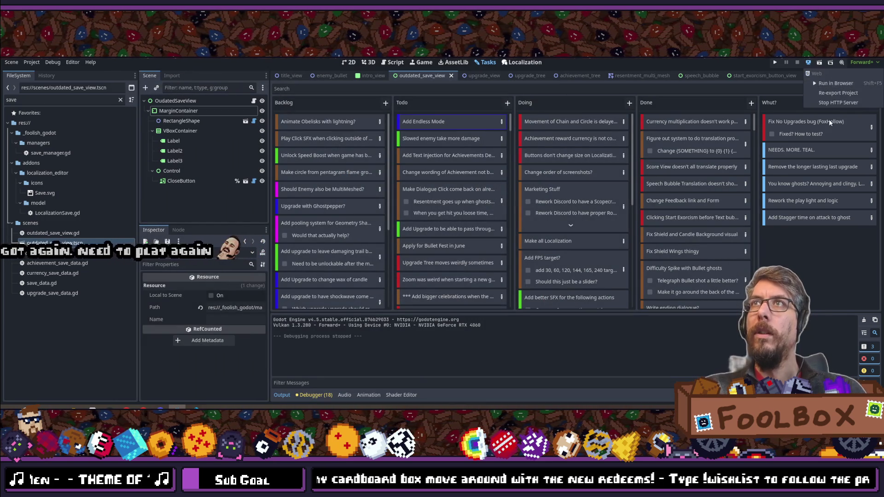
click(831, 83)
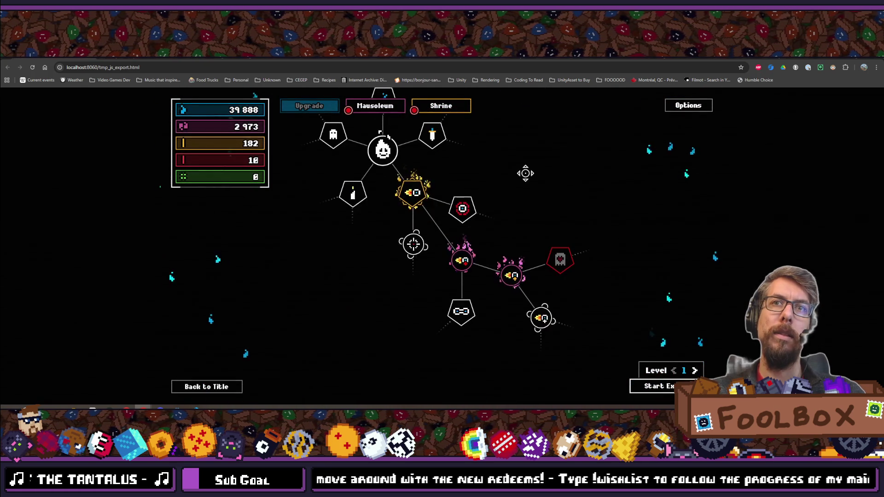
Step: Pan around the upgrade tree, switch to the Shrine view, and dismiss the end-of-demo message
drag(525, 173, 550, 199)
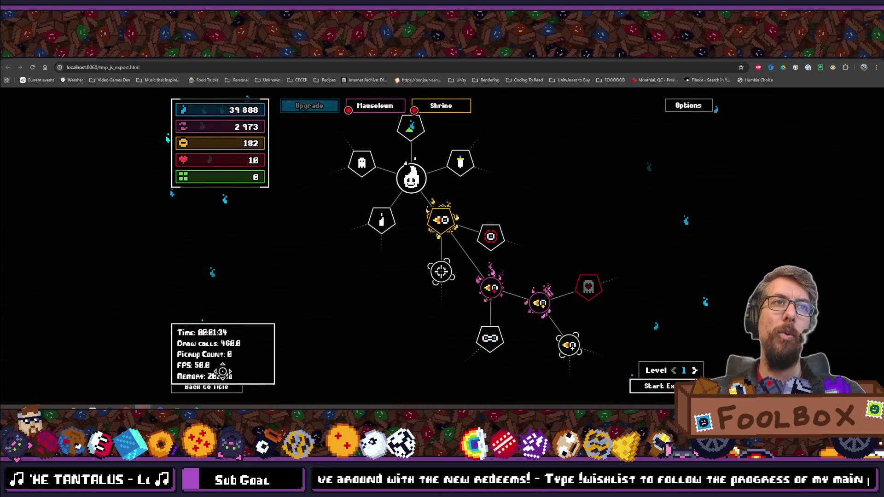
mouse_move(367, 306)
mouse_down()
mouse_move(375, 350)
mouse_move(364, 316)
mouse_up()
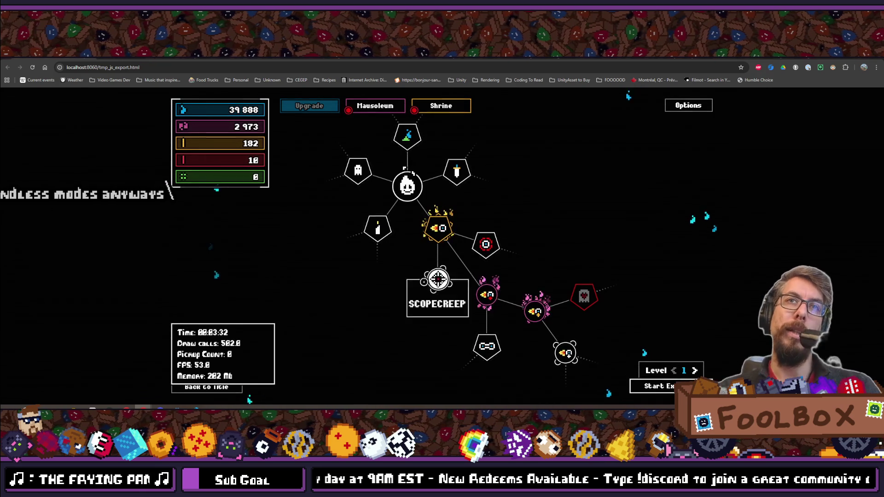
mouse_move(358, 170)
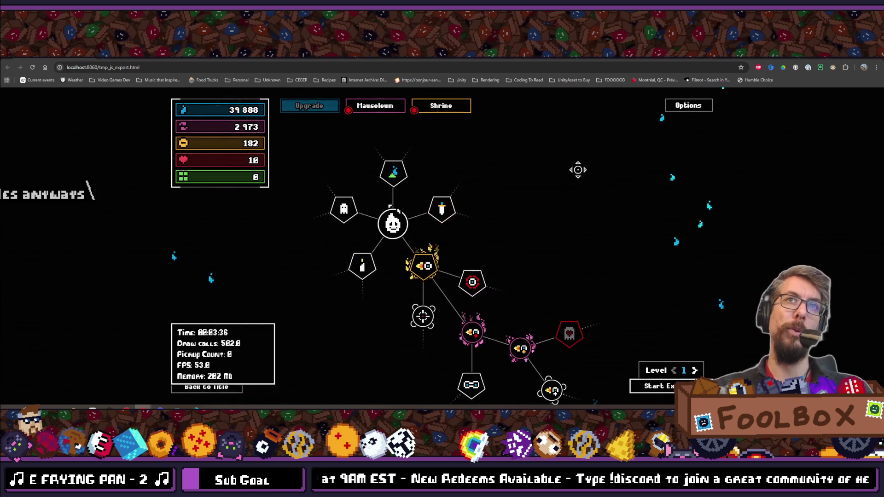
click(441, 105)
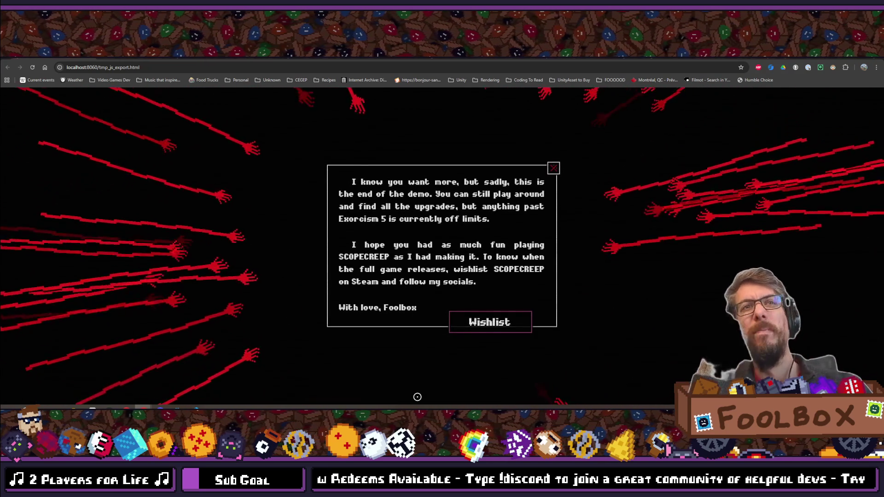
click(554, 169)
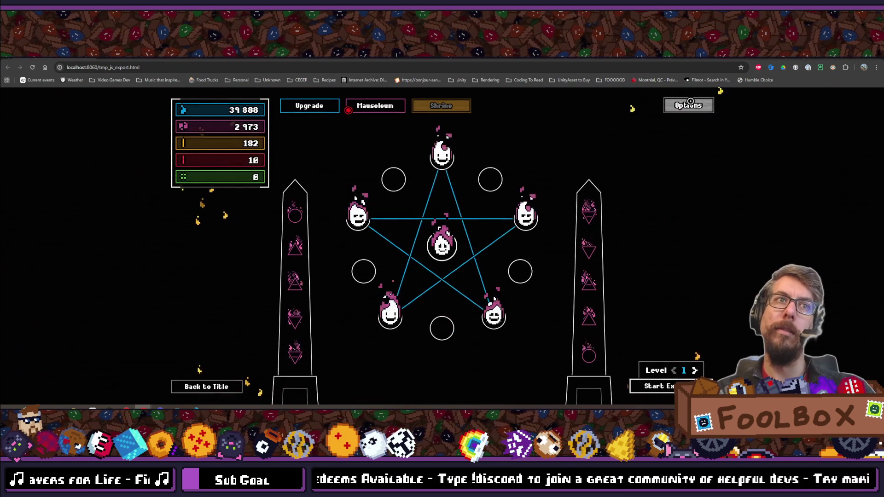
Step: Open and close the game's Options panel, then return to Godot
click(688, 105)
click(580, 160)
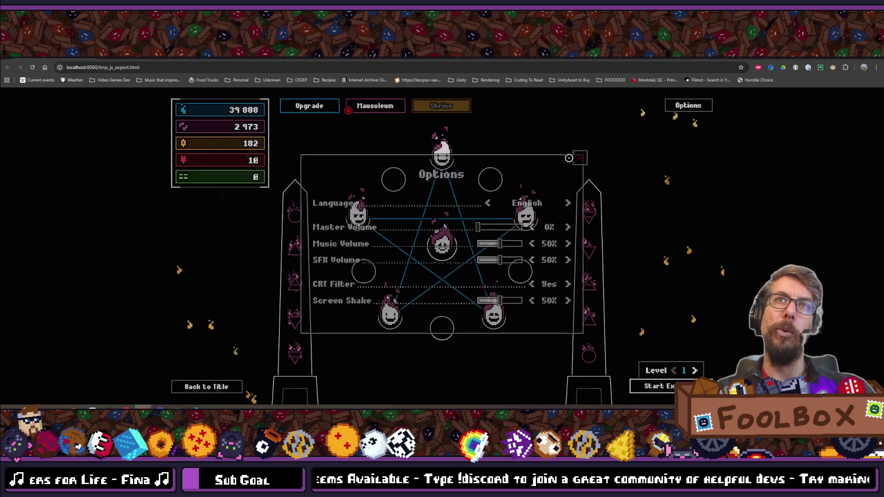
key(alt+Tab)
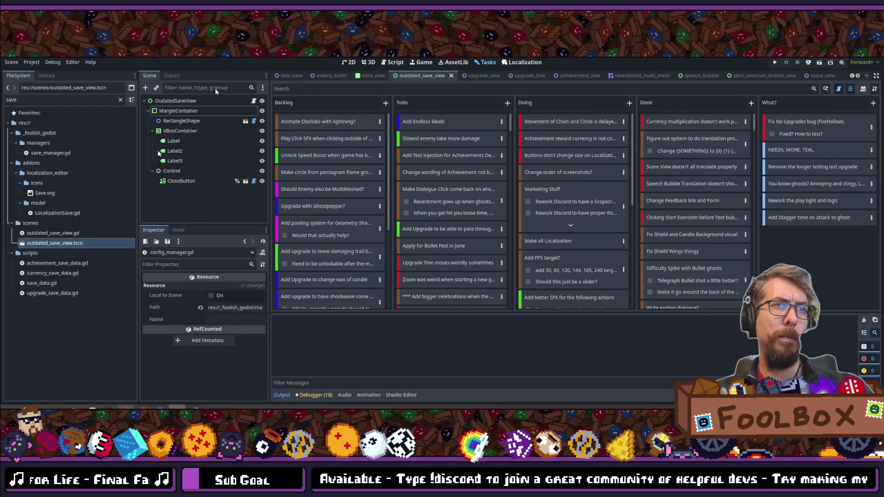
Step: Drag the Movement of Chain and Circle card from Doing into Done
drag(670, 119, 702, 119)
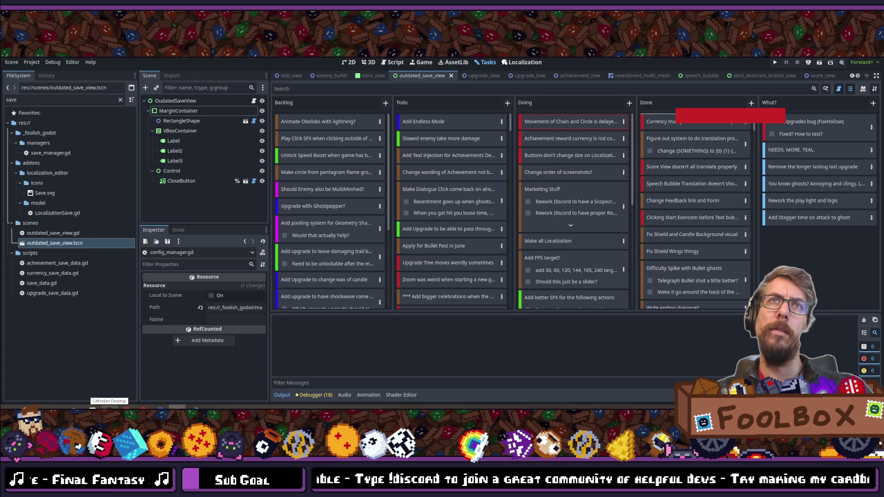
click(92, 409)
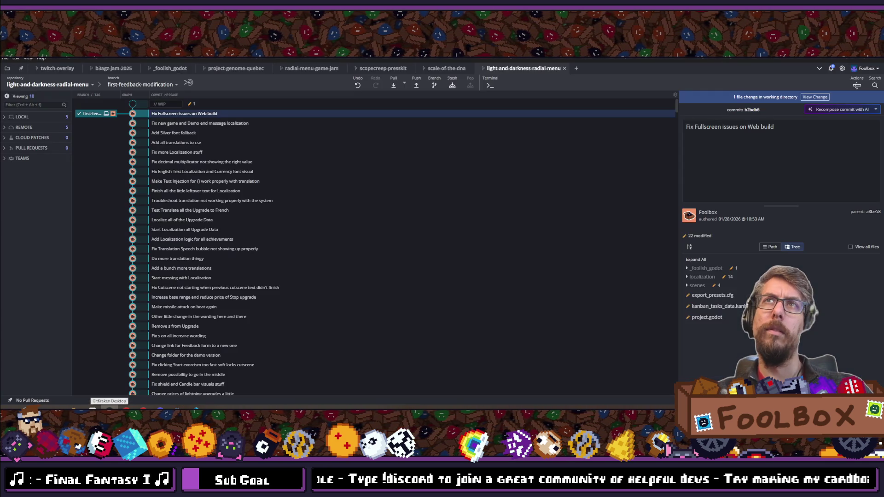
Step: Stage all four changed files, commit as 'Fix Movement on Web Build', and push first-feedback-modification
click(819, 97)
click(857, 123)
click(728, 335)
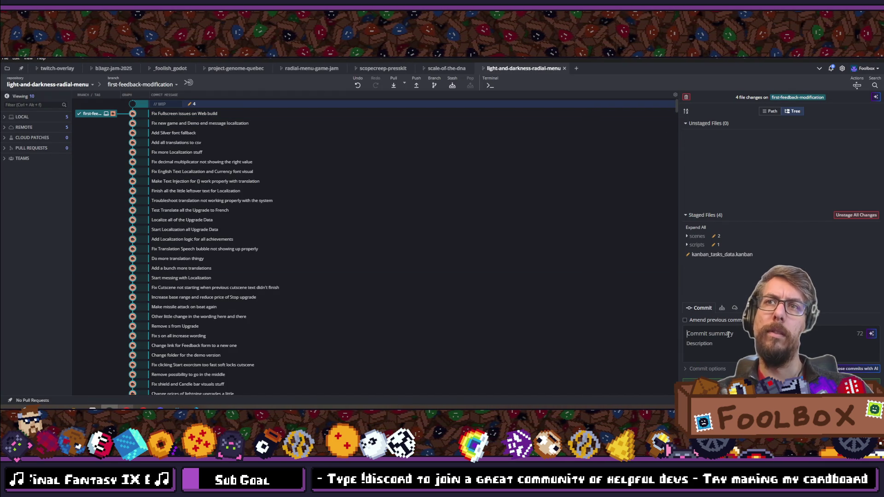
text(Fix Movement on )
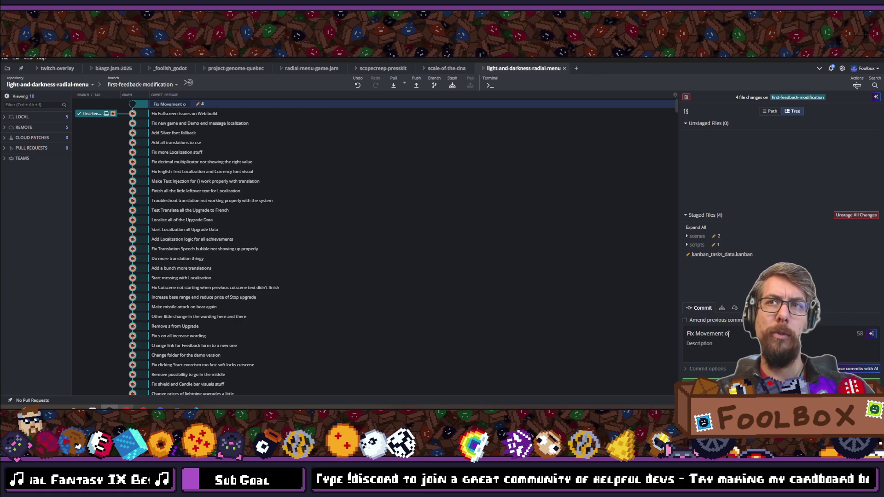
text(W)
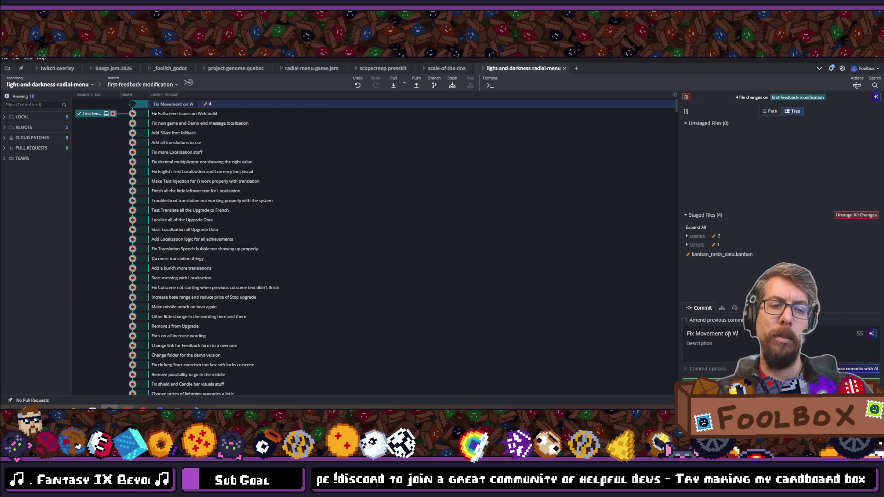
text(eb Build)
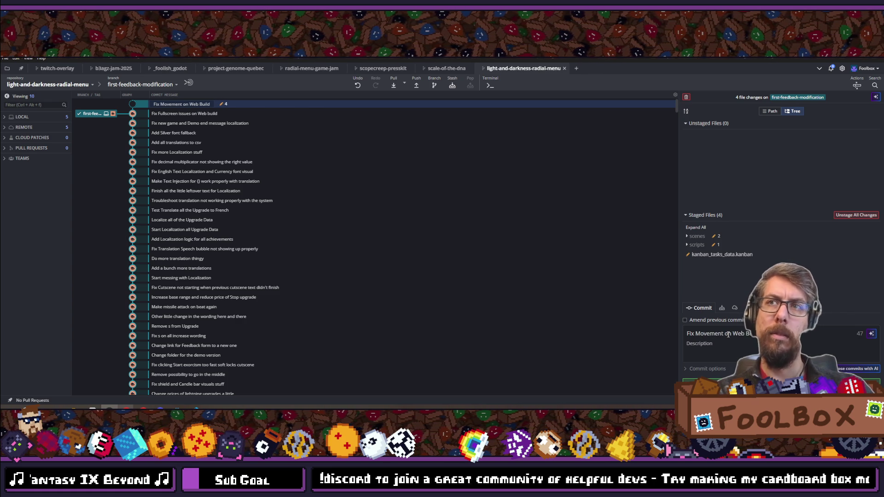
key(ctrl+Return)
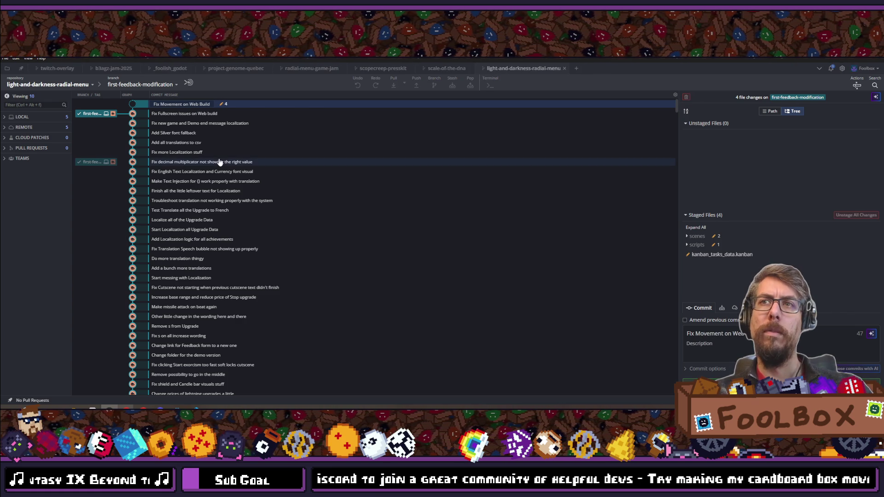
click(414, 83)
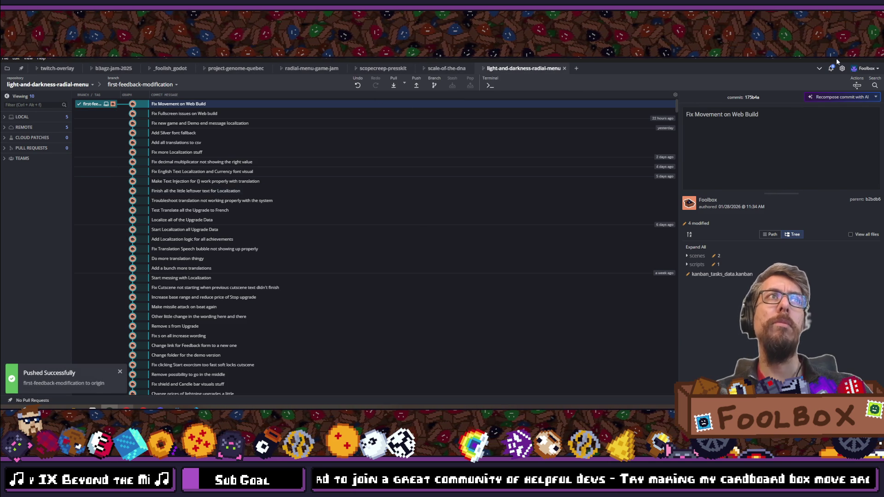
key(alt+Tab)
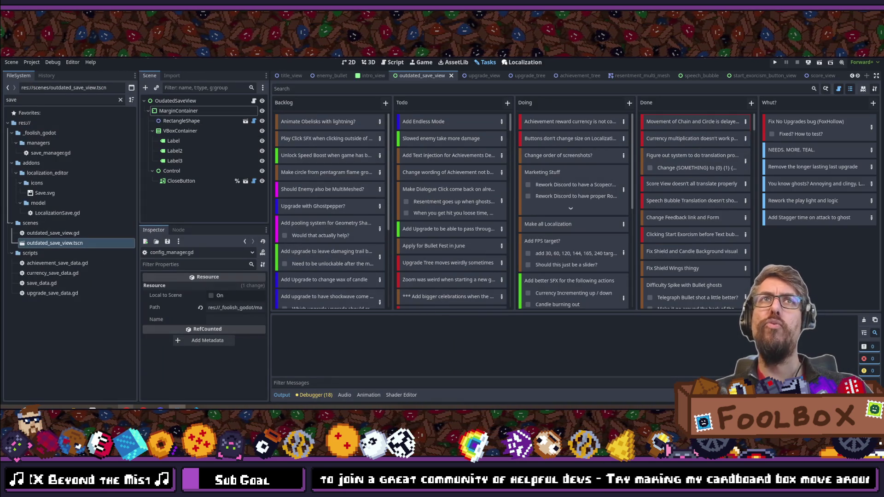
Step: Open options_view.tscn in the 2D workspace and select the OptionsContainerPivot node
key(shift+alt+o)
text(options_view)
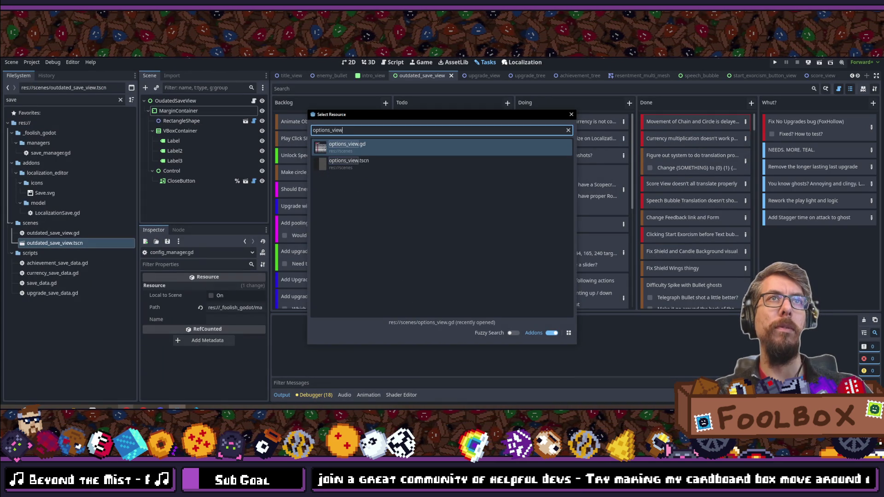
key(Down)
key(Return)
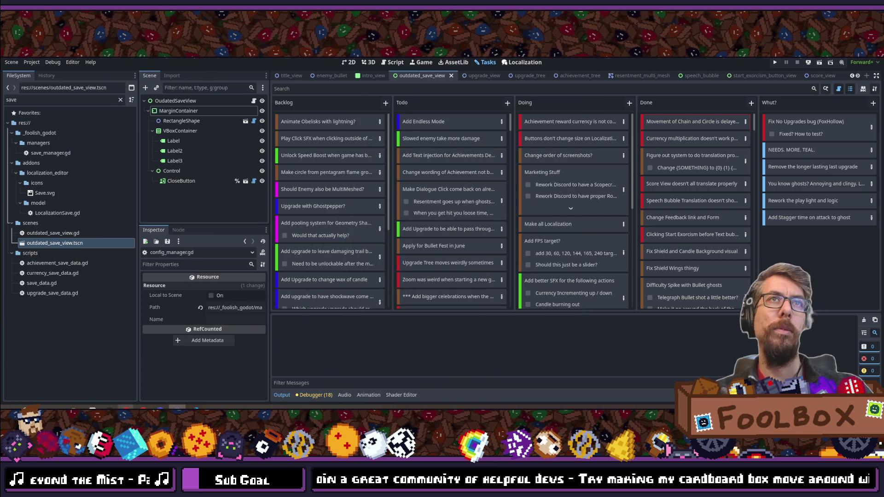
click(352, 64)
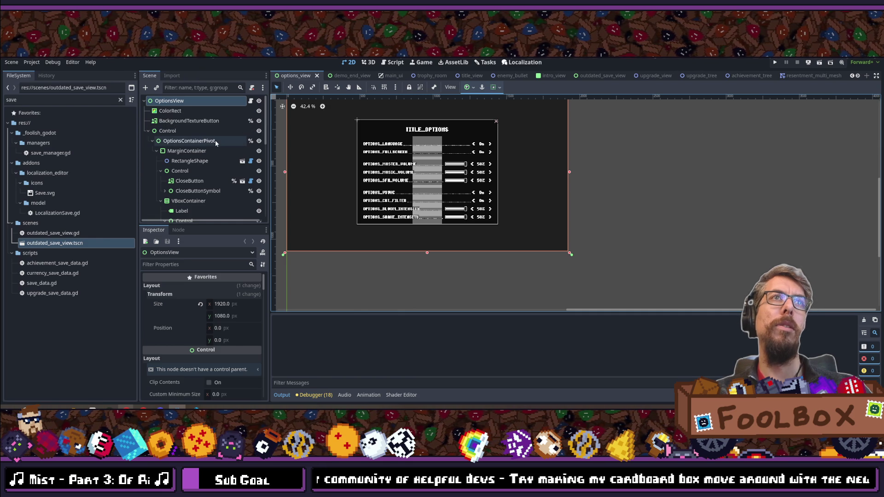
click(166, 145)
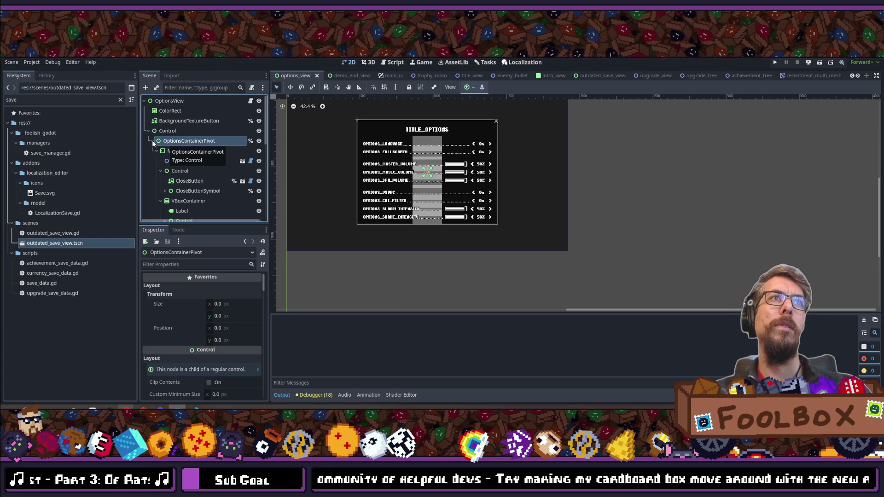
Step: Collapse the inner branches and hide the Language/Fullscreen, VBoxContainer3 and VBoxContainer4 option groups
click(164, 152)
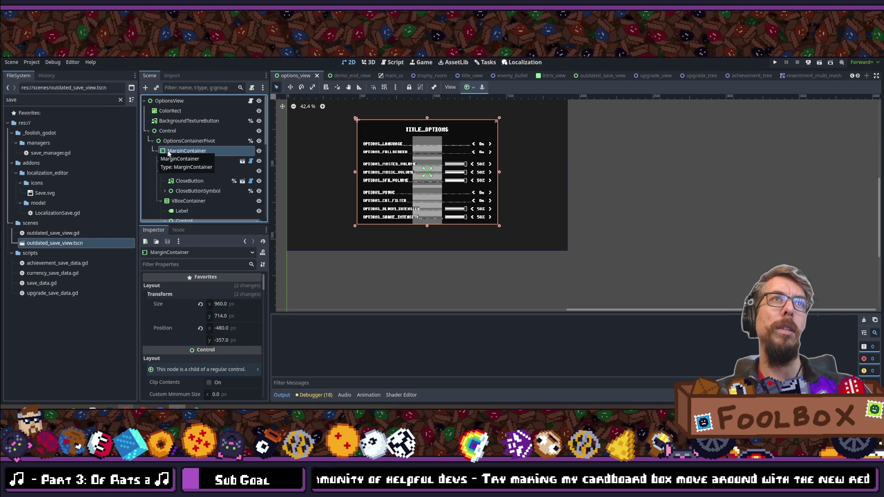
scroll(184, 171, down, 2)
click(181, 172)
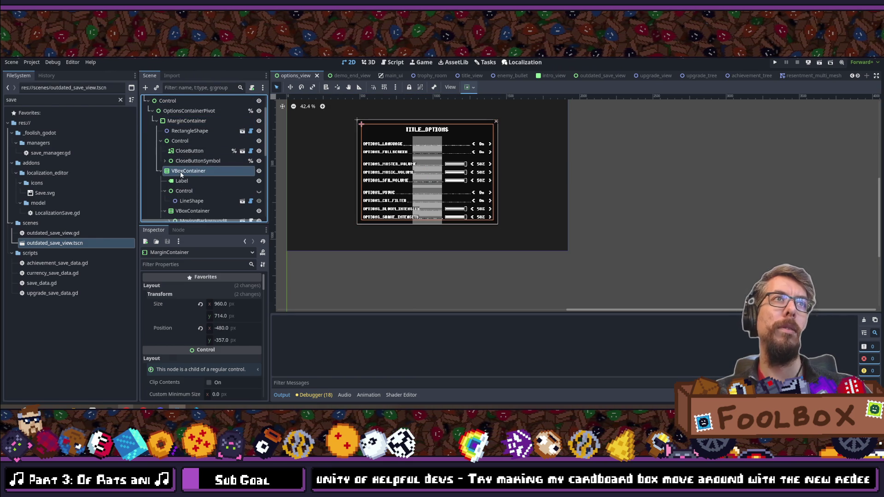
scroll(181, 171, down, 2)
click(165, 160)
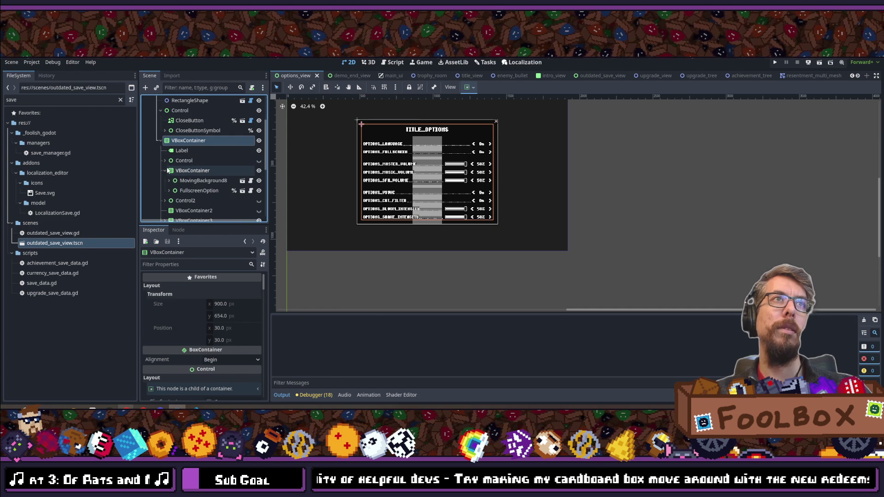
click(166, 170)
scroll(216, 177, down, 2)
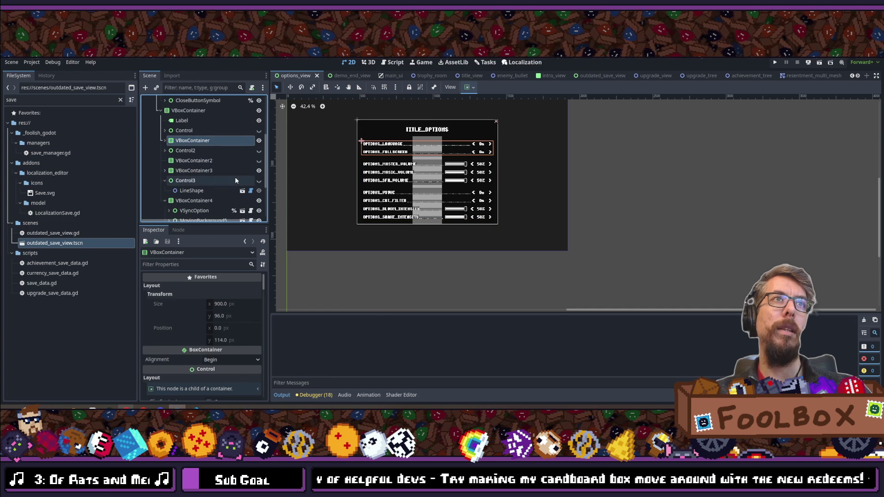
click(164, 181)
click(164, 190)
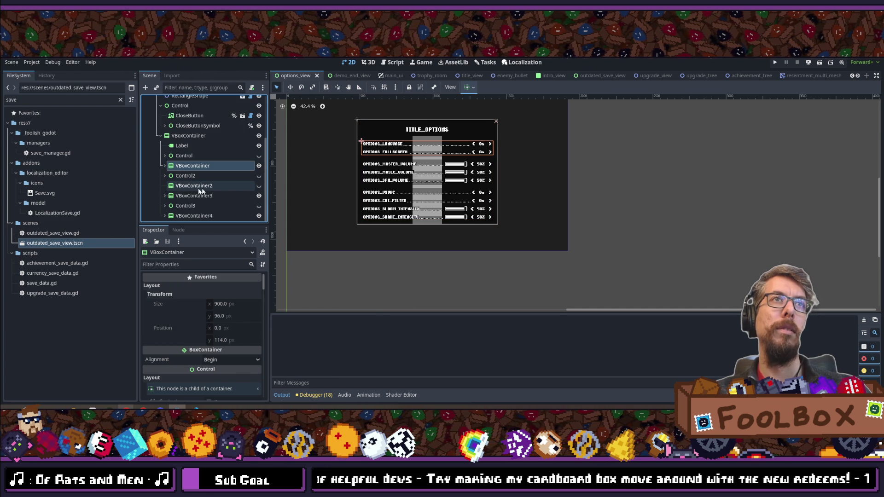
click(259, 169)
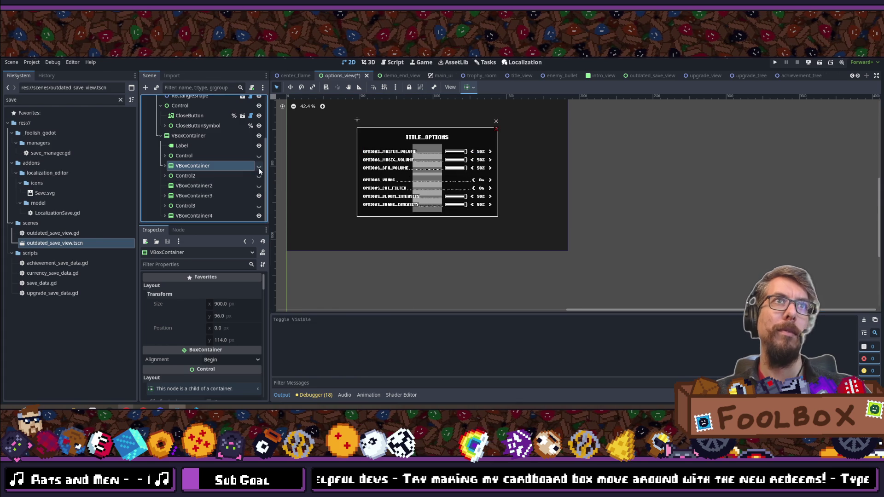
click(258, 197)
click(259, 216)
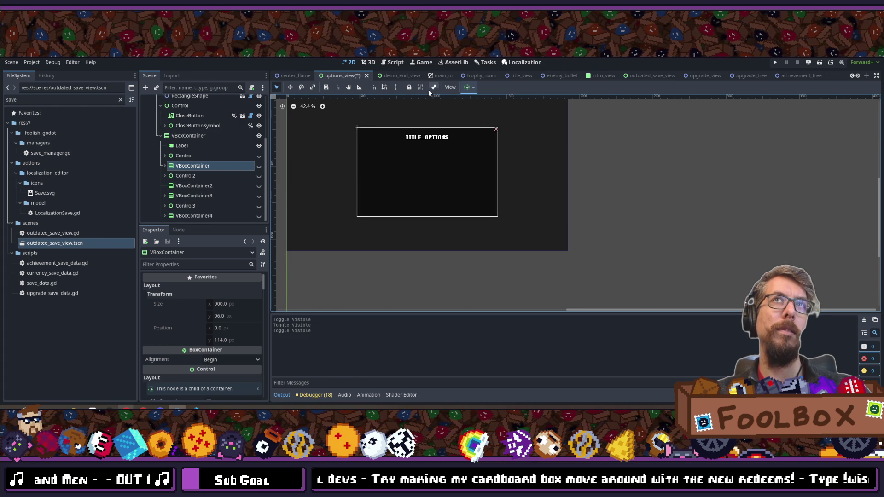
Step: Select the MarginContainer, shrink its height to fit, and centre it with the anchor preset
scroll(202, 138, up, 3)
click(169, 131)
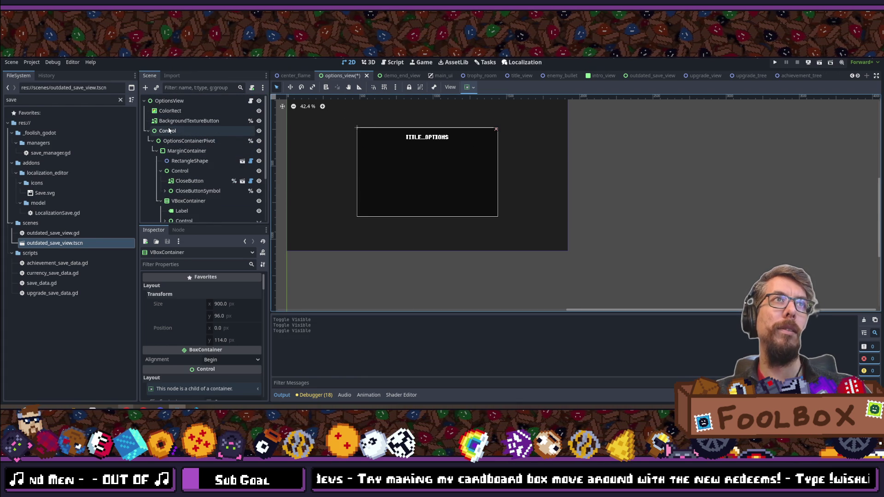
click(182, 141)
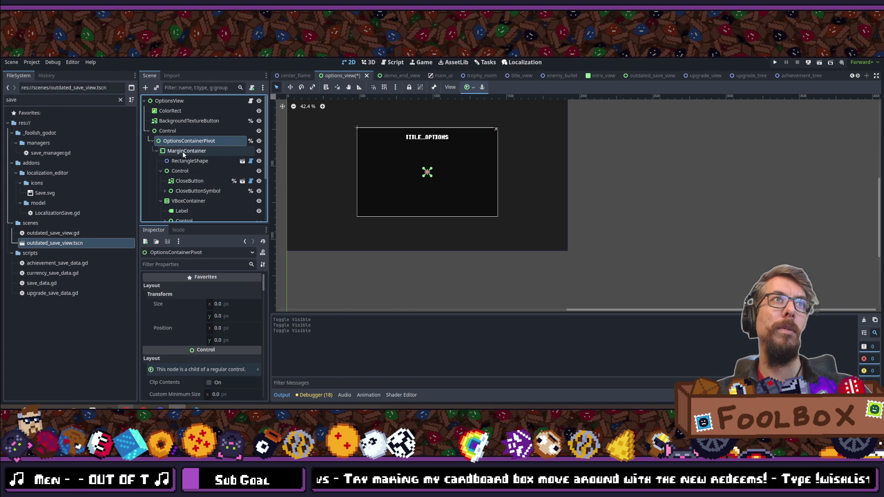
click(183, 152)
click(180, 141)
click(182, 151)
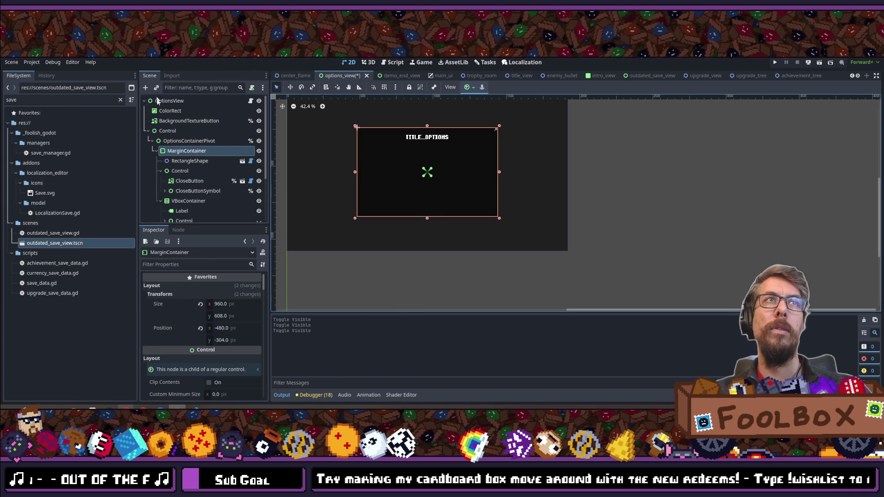
click(200, 305)
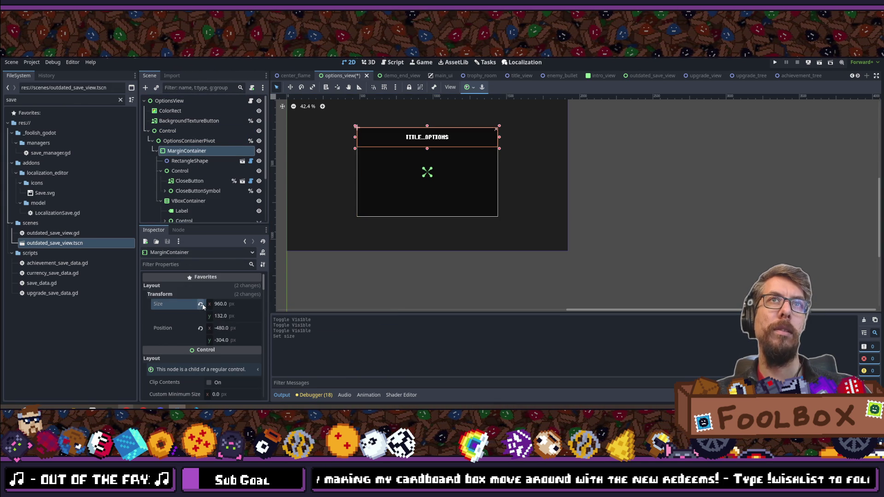
click(472, 92)
click(484, 126)
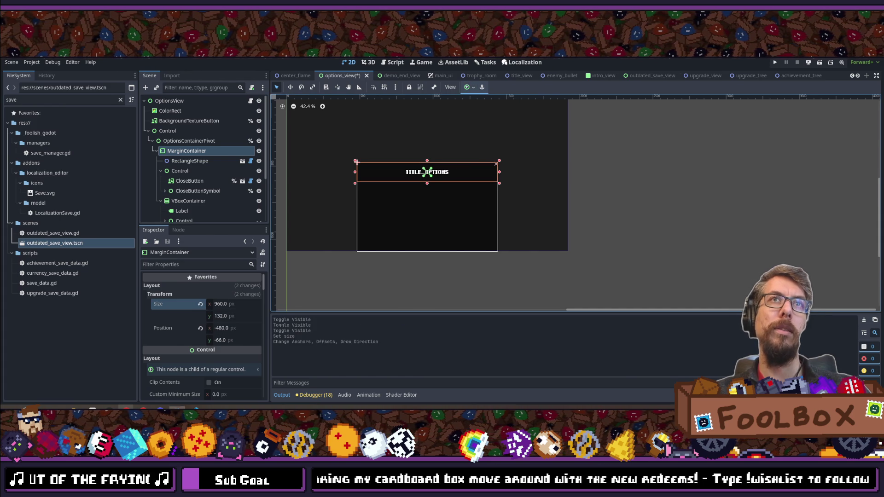
Step: Show the hidden option rows again, leave VBoxContainer2 hidden, and save the scene
scroll(226, 152, down, 5)
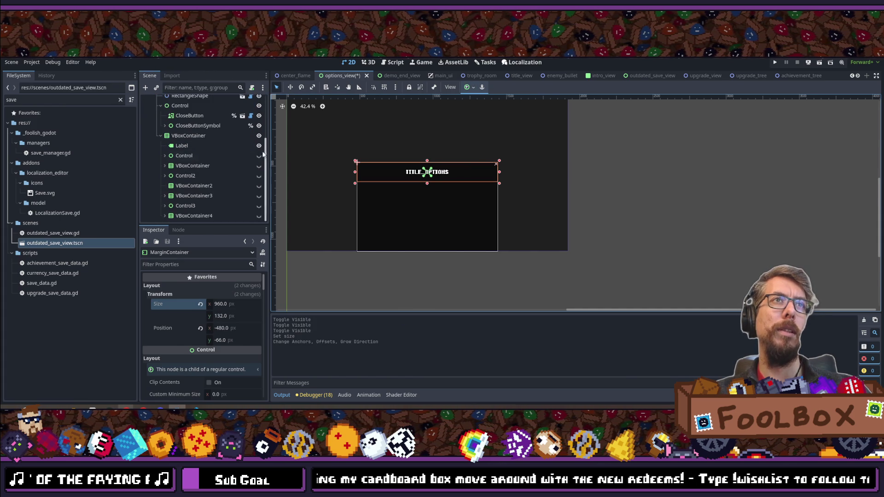
click(259, 166)
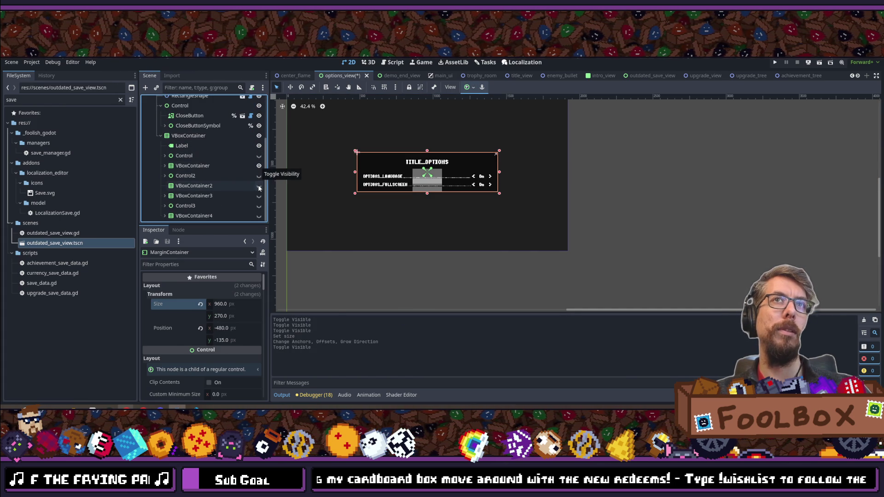
click(259, 187)
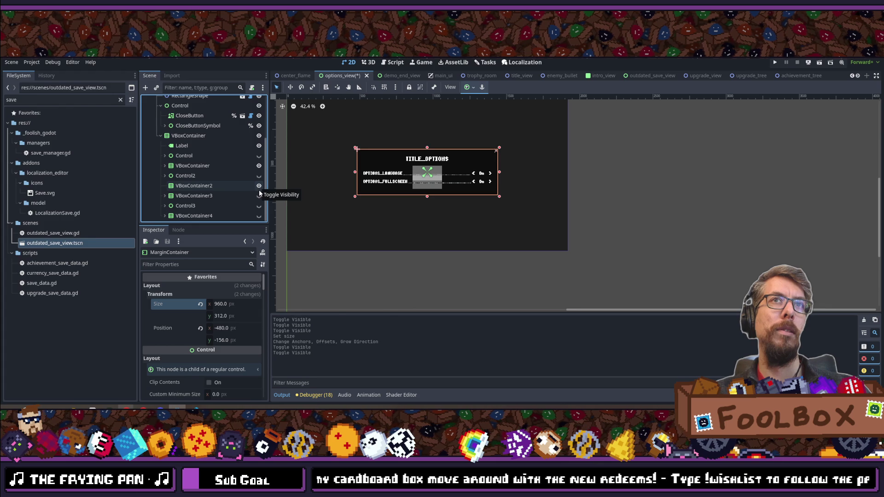
click(258, 195)
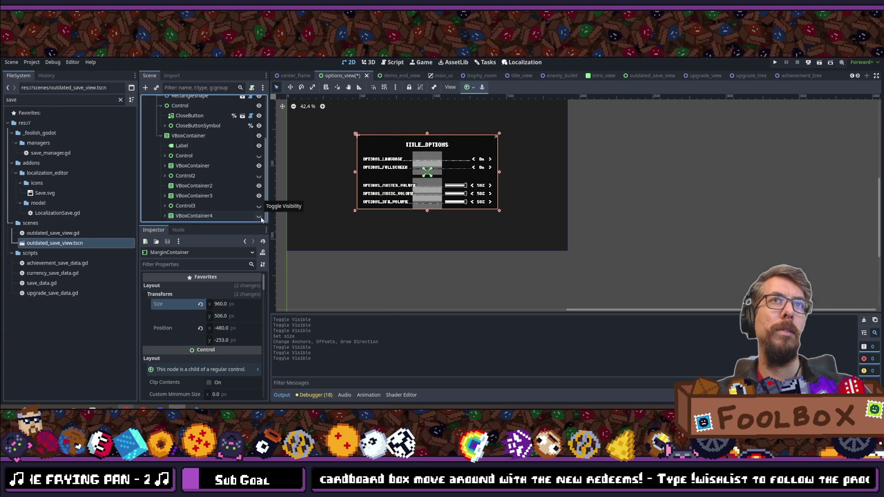
click(260, 216)
click(260, 186)
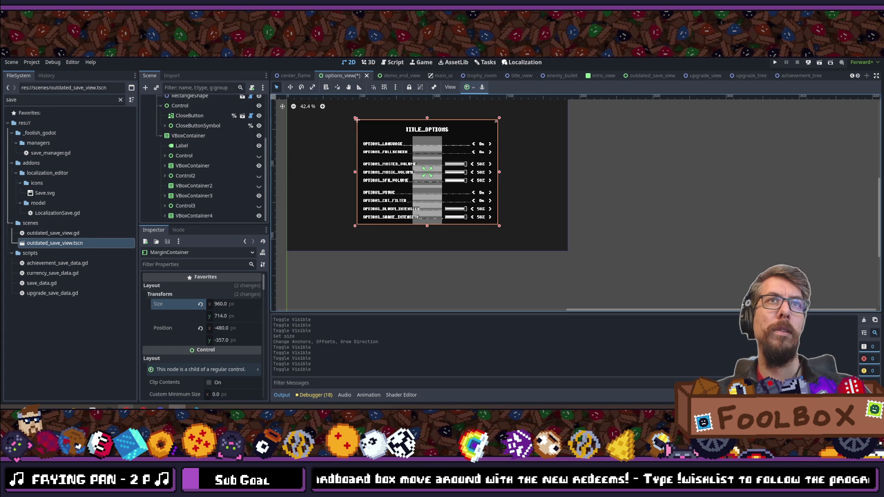
key(ctrl+s)
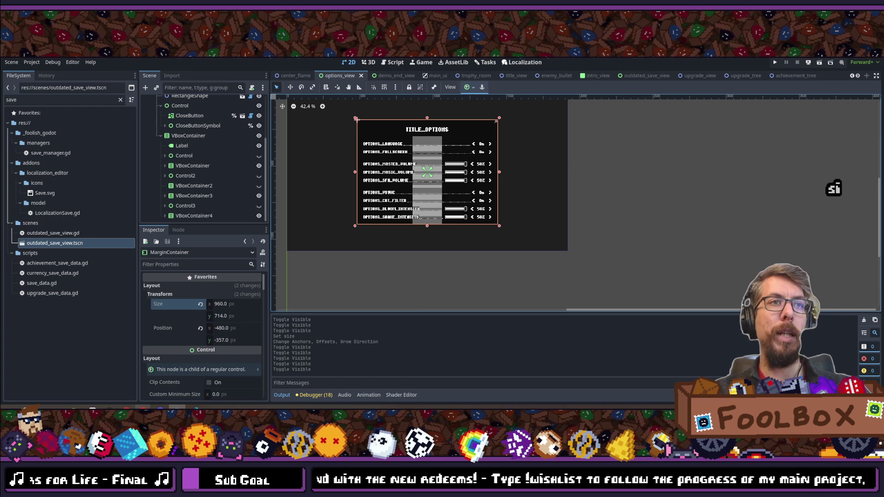
Step: Bring back the Chrome window showing the 'gx games godot plugin' search results
mouse_move(125, 408)
click(163, 387)
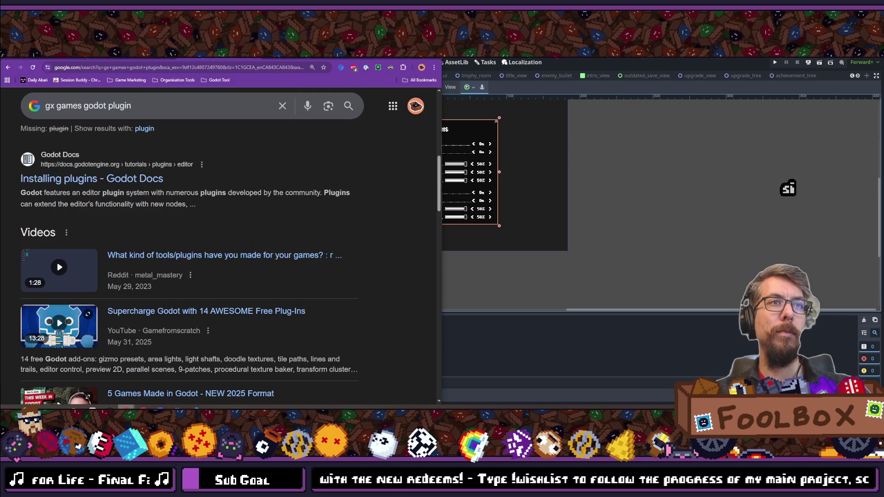
Step: In a new tab, search 'godot engine' and open the official godotengine.org website
click(265, 59)
text(godot en)
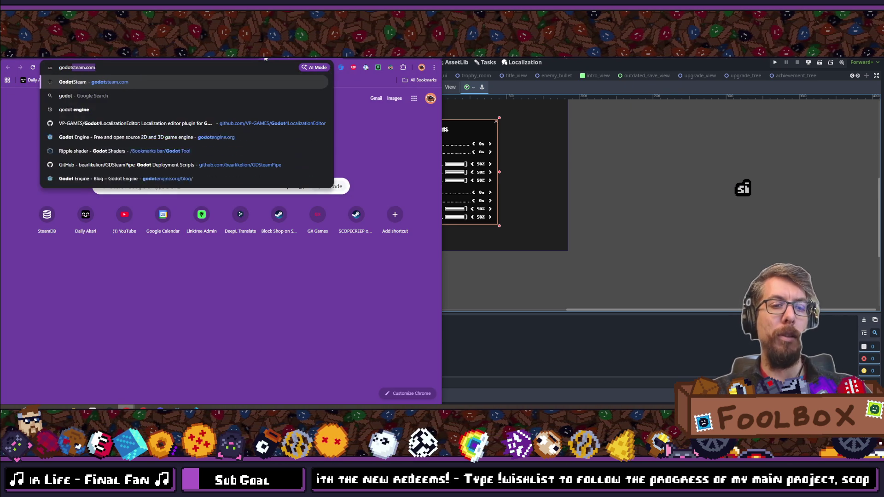
key(Return)
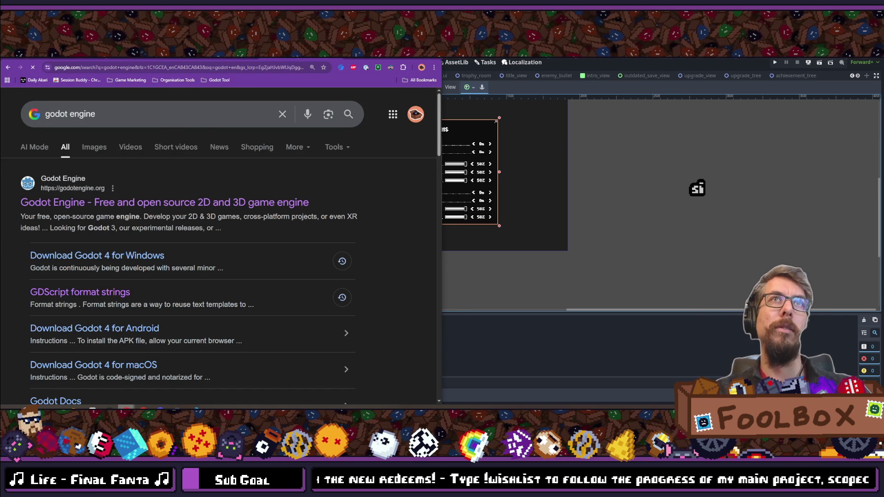
key(super+Up)
click(168, 203)
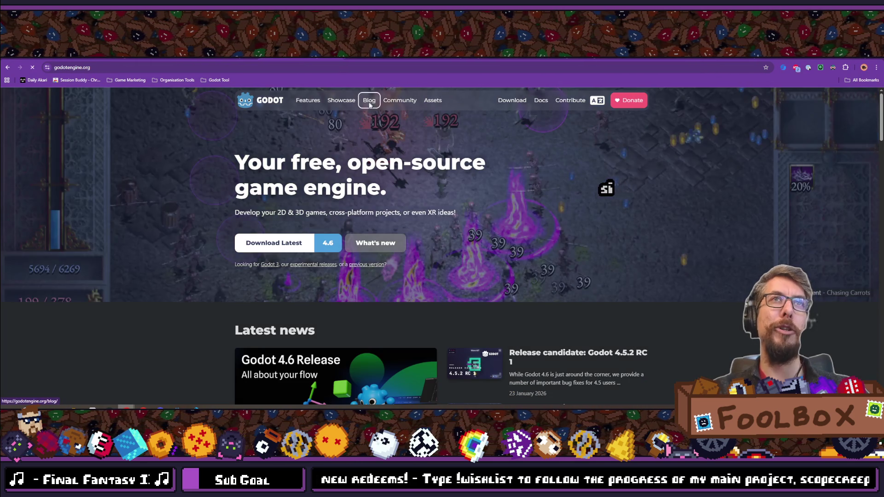
Step: Open the Godot 4.6 release article from the Blog and scroll to 'Place a pivot'
click(369, 100)
scroll(325, 172, down, 2)
scroll(325, 171, up, 2)
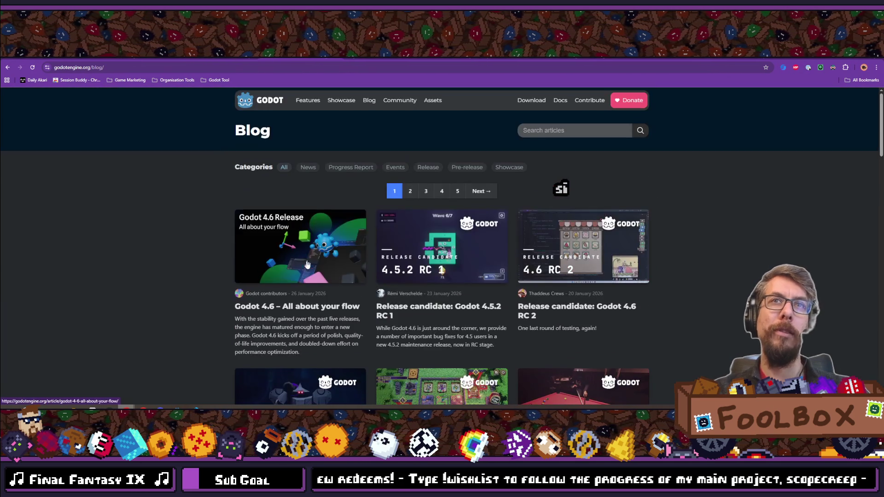
click(303, 271)
scroll(350, 255, down, 15)
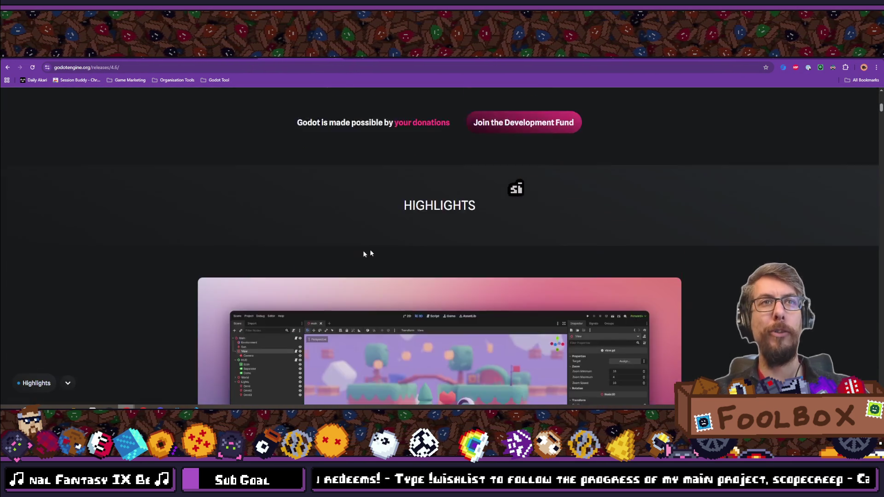
scroll(877, 161, down, 20)
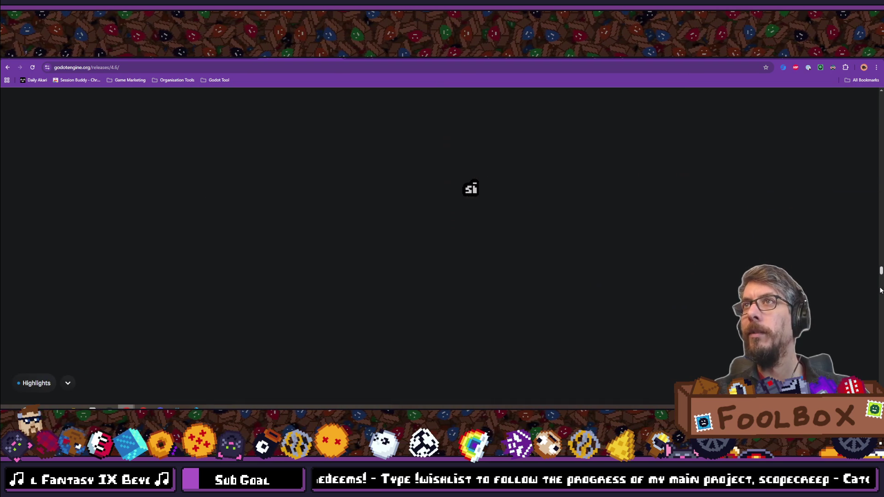
scroll(415, 223, down, 5)
scroll(415, 223, up, 15)
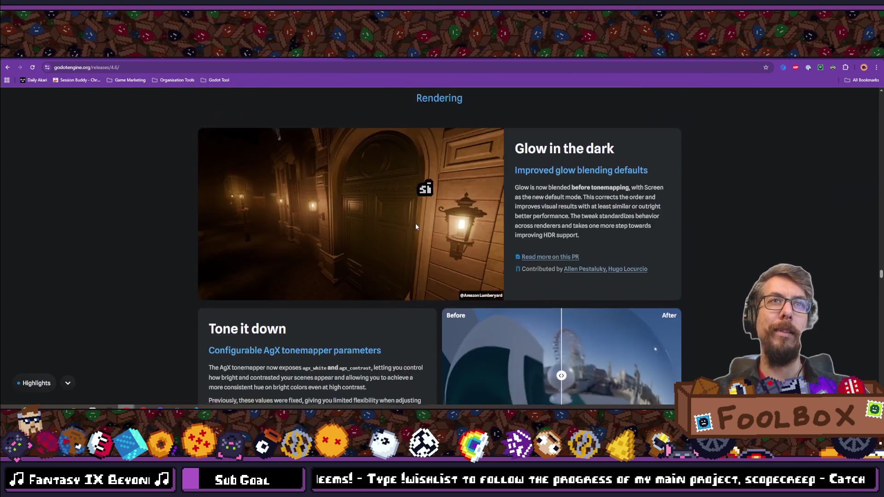
scroll(464, 298, up, 20)
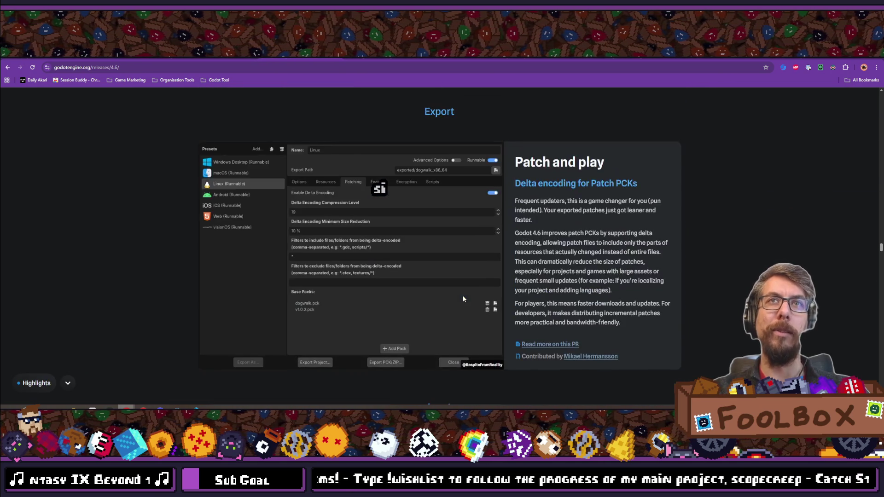
scroll(462, 295, up, 15)
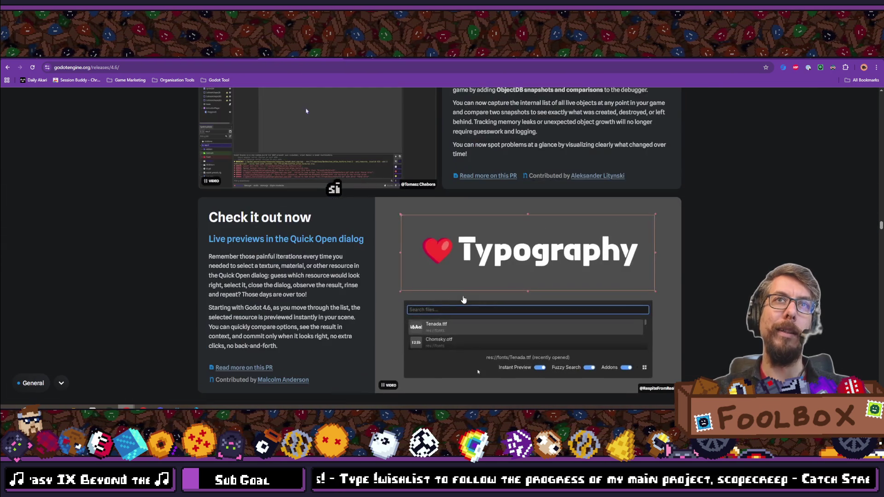
scroll(464, 299, up, 15)
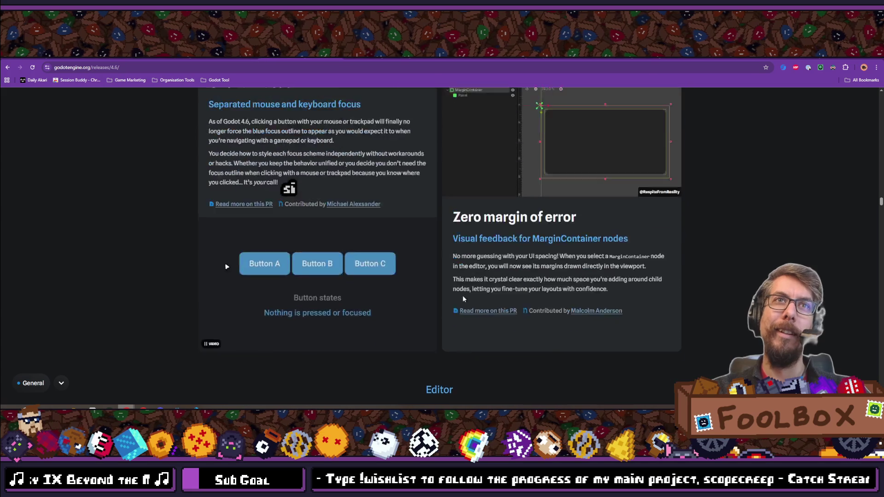
scroll(463, 294, up, 5)
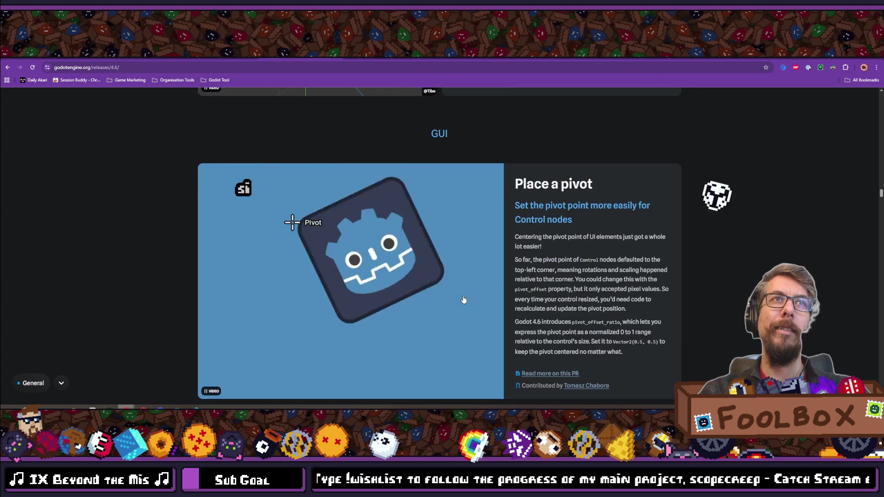
scroll(295, 276, down, 2)
Step: Zoom the page in to 125% and select the pivot_offset_ratio property name
scroll(341, 272, up, 1)
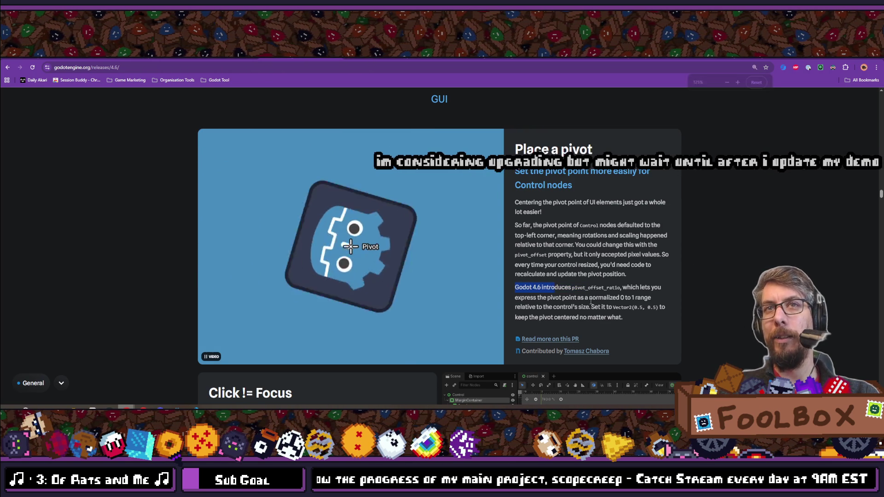
key(ctrl+plus)
drag(608, 275, 665, 275)
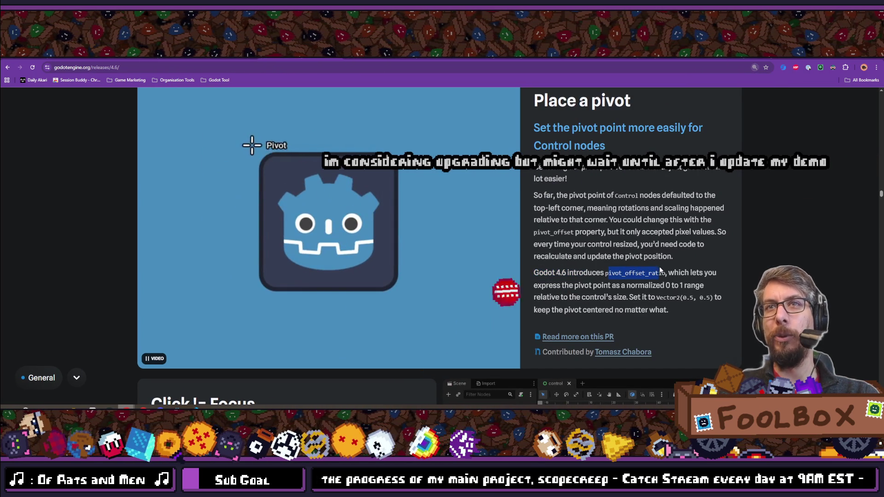
double_click(664, 274)
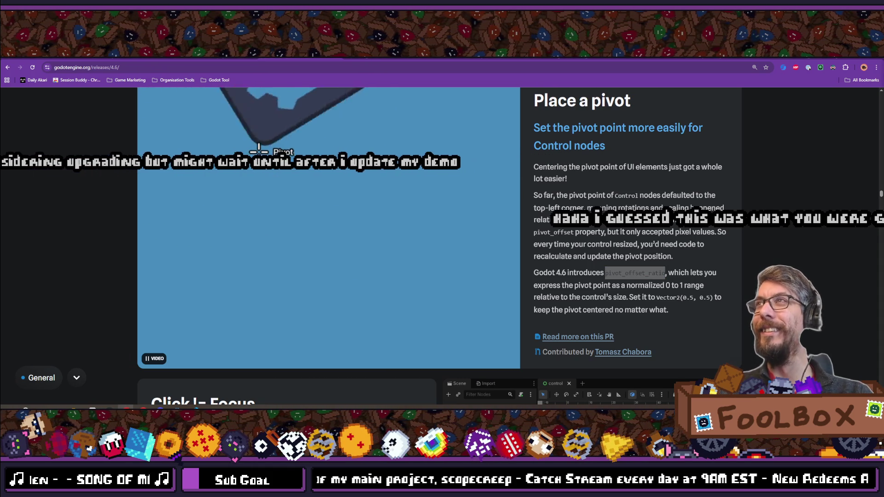
Step: Re-highlight pivot_offset_ratio in the paragraph, then zoom the page back out
key(alt+Tab)
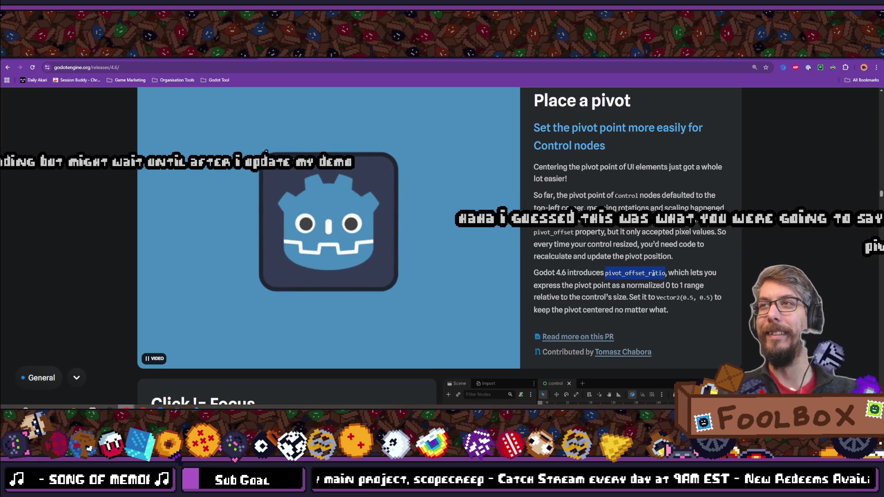
click(637, 271)
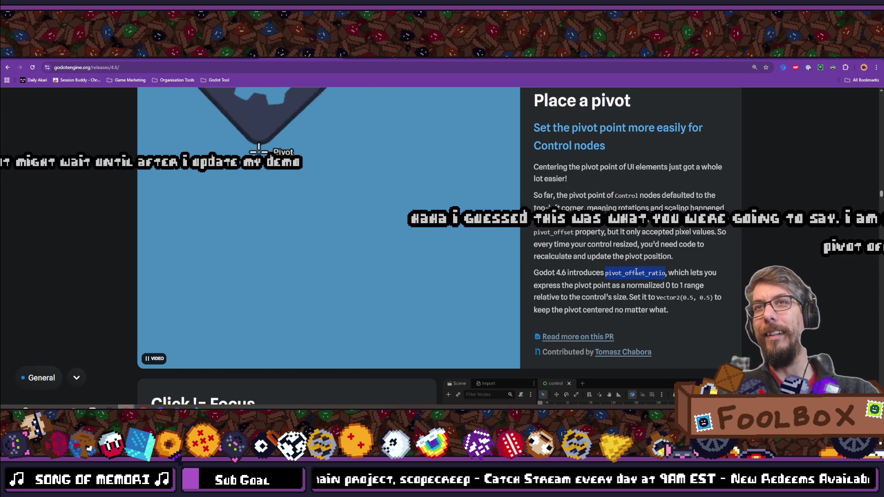
double_click(636, 272)
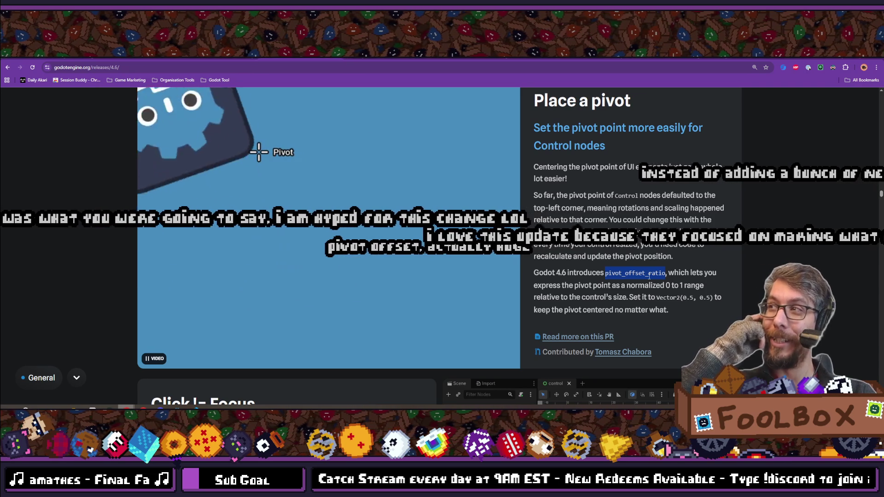
scroll(586, 177, up, 2)
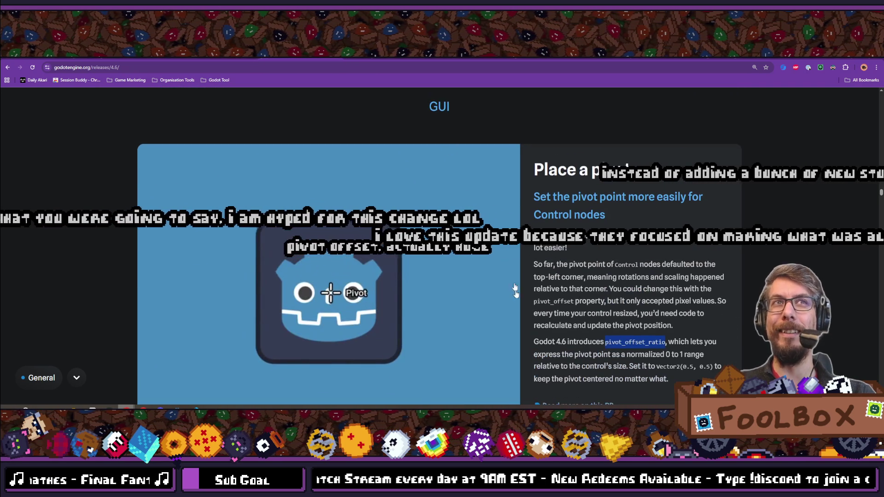
scroll(707, 185, down, 2)
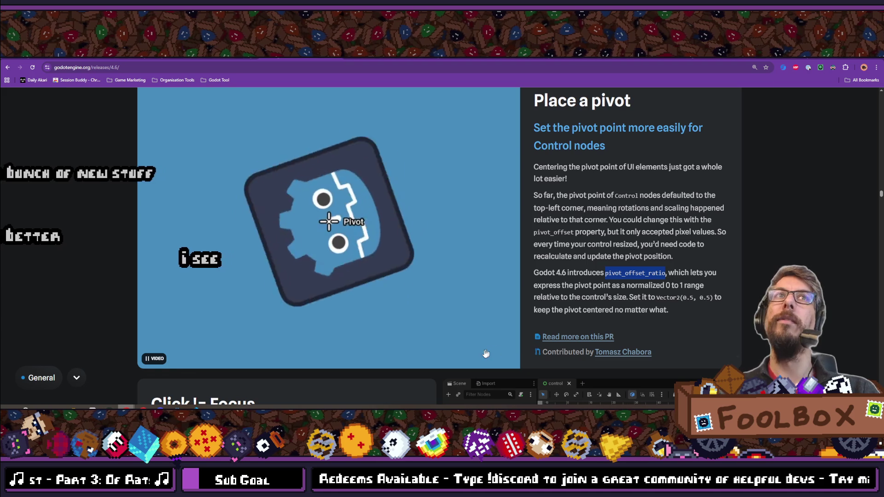
key(ctrl+minus)
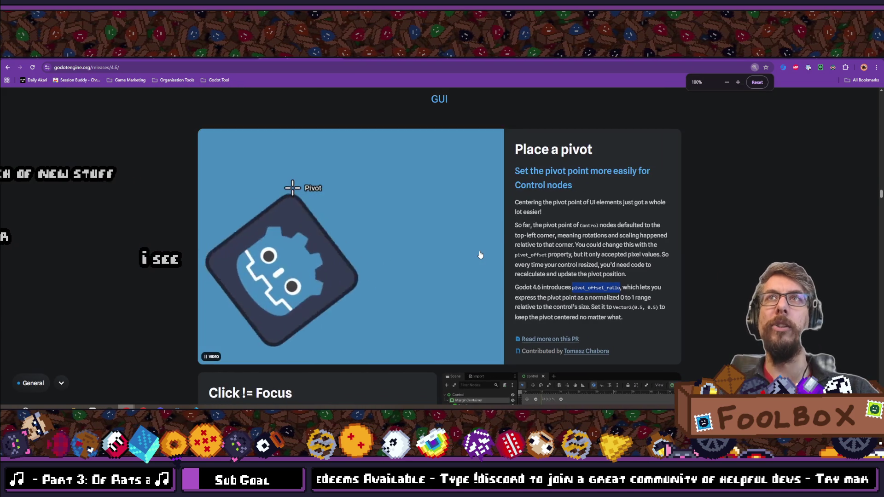
Step: Scroll up to the Jolt Physics section and highlight the 'We put a bolt on Jolt' heading
scroll(480, 255, up, 10)
scroll(506, 353, up, 15)
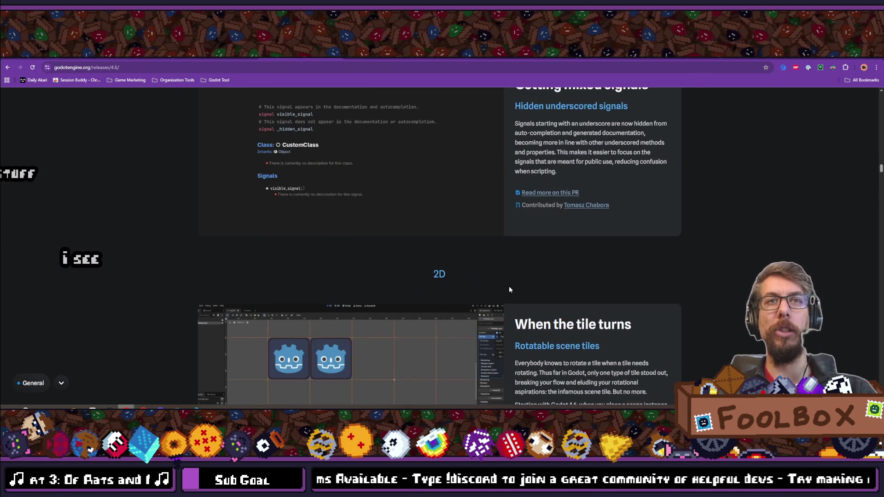
scroll(509, 286, up, 20)
scroll(509, 289, up, 15)
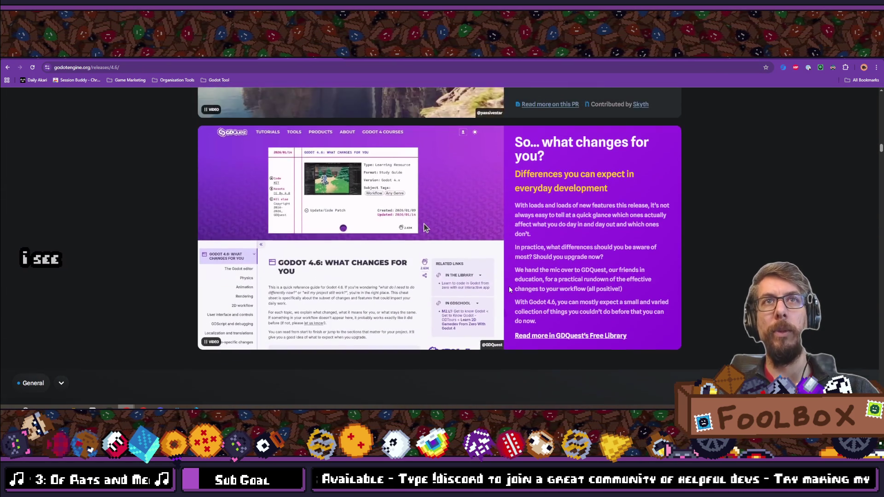
scroll(510, 288, up, 15)
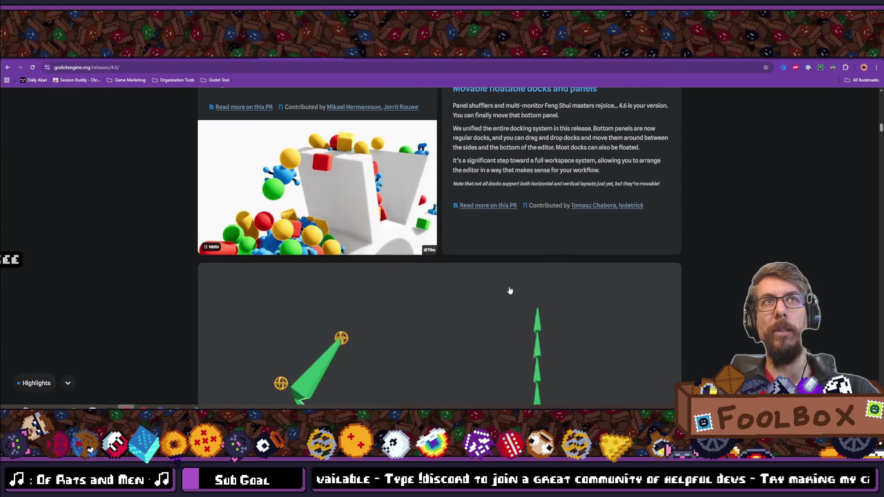
scroll(201, 263, up, 2)
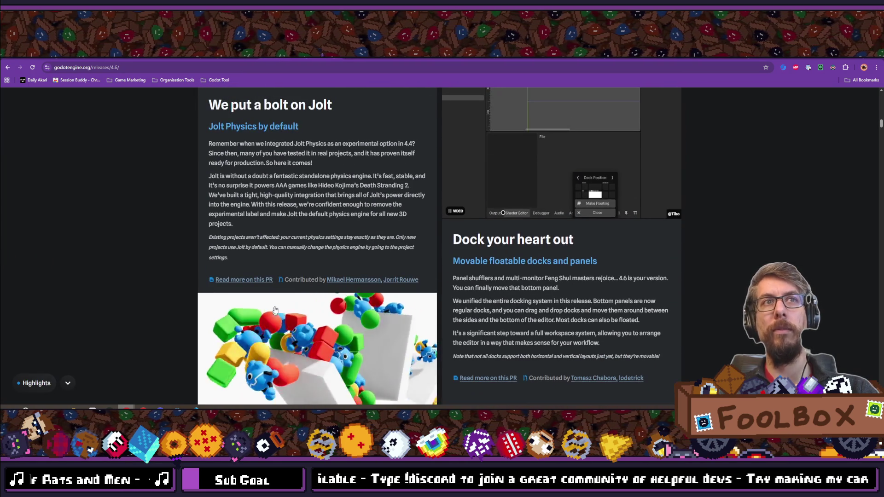
triple_click(209, 105)
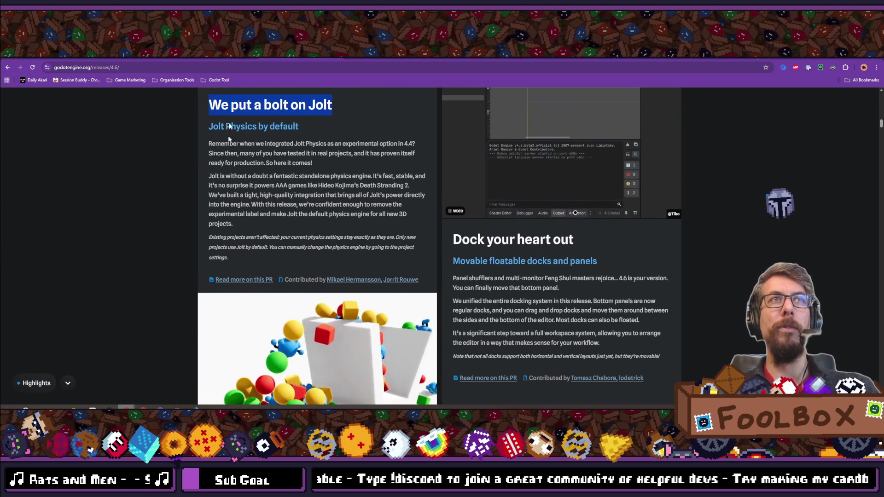
scroll(327, 279, down, 2)
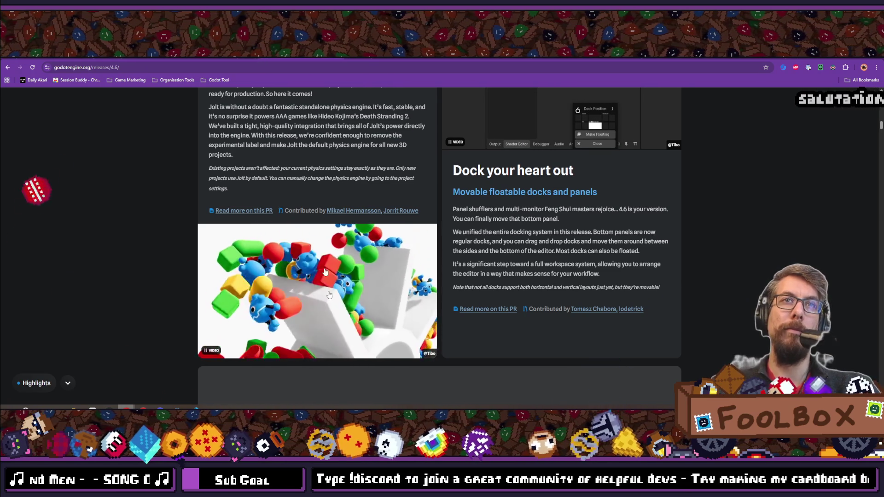
scroll(341, 205, up, 1)
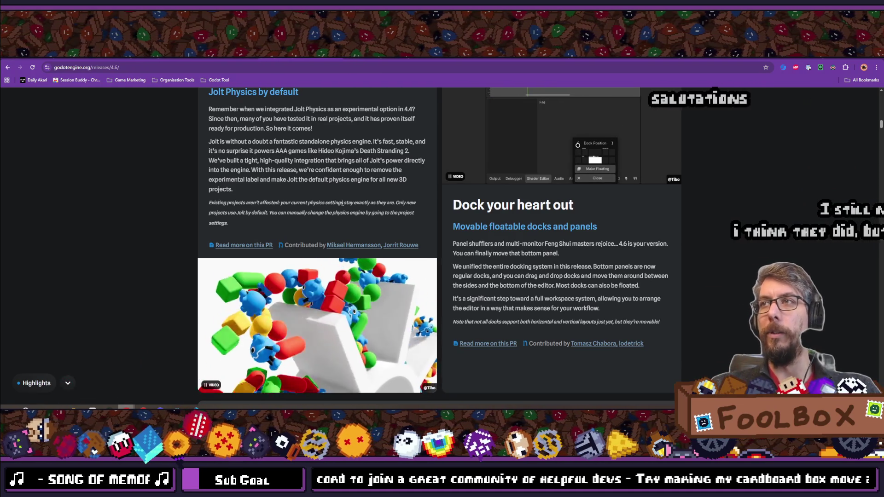
scroll(339, 263, up, 2)
scroll(339, 265, up, 1)
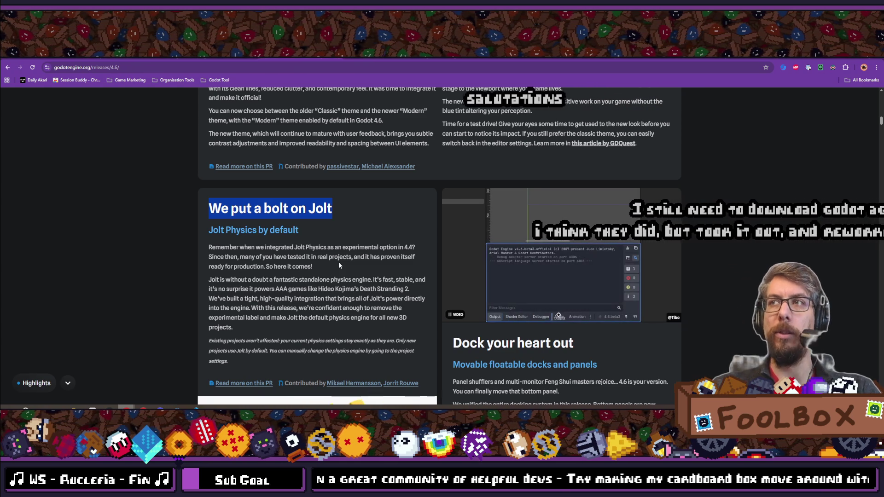
Step: Scroll down to the Click != Focus section and briefly highlight 'margin of error'
scroll(340, 266, up, 6)
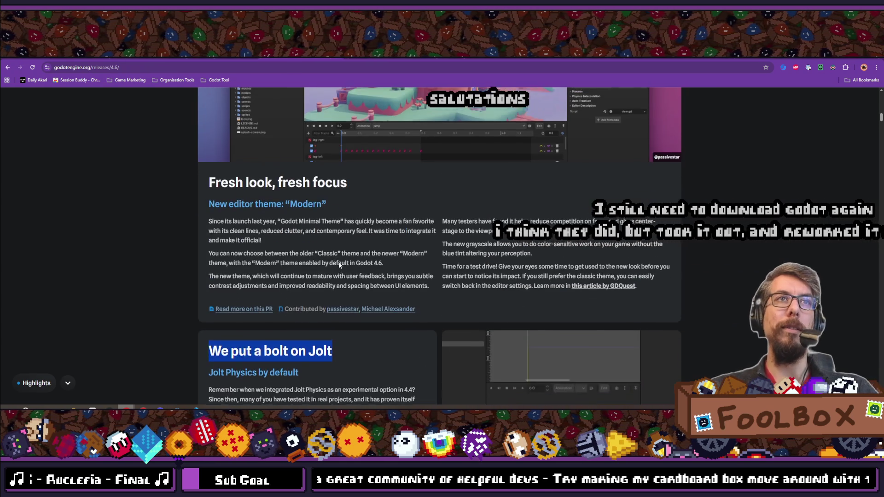
scroll(86, 214, up, 10)
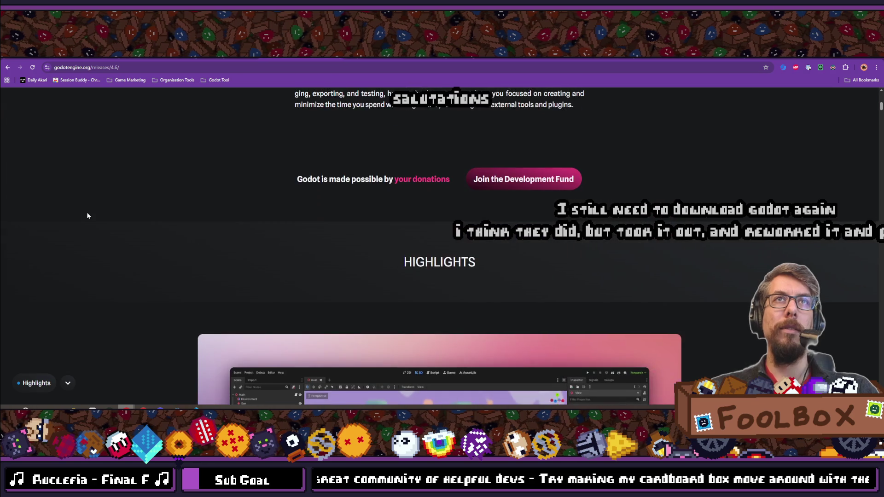
scroll(87, 216, up, 4)
scroll(88, 215, down, 18)
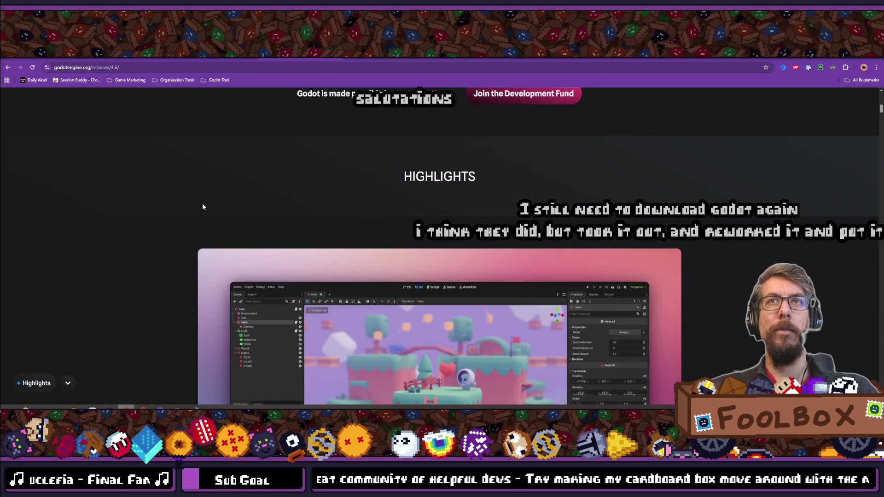
scroll(204, 207, down, 20)
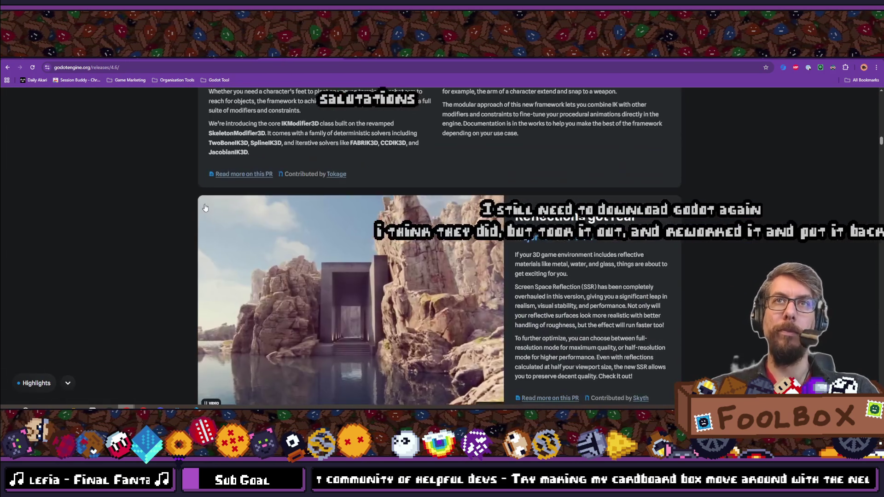
scroll(206, 208, down, 5)
scroll(206, 208, up, 6)
scroll(206, 208, up, 2)
scroll(205, 208, down, 7)
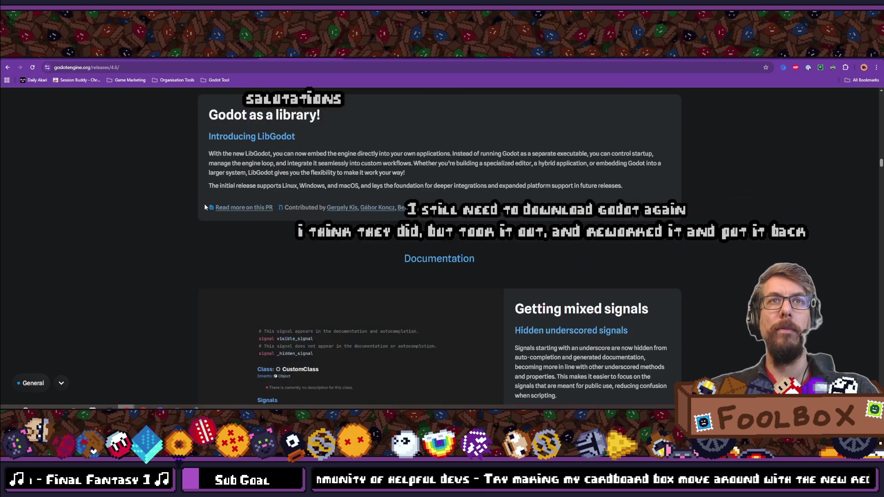
scroll(205, 207, down, 7)
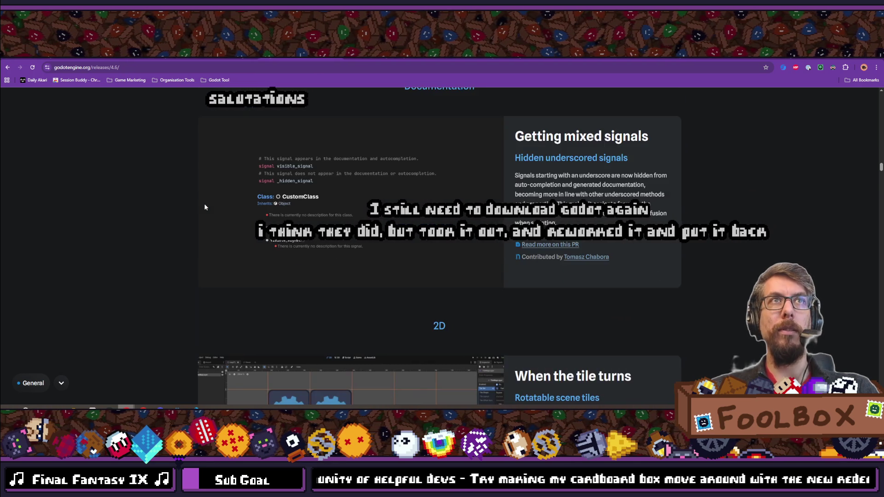
scroll(205, 208, down, 12)
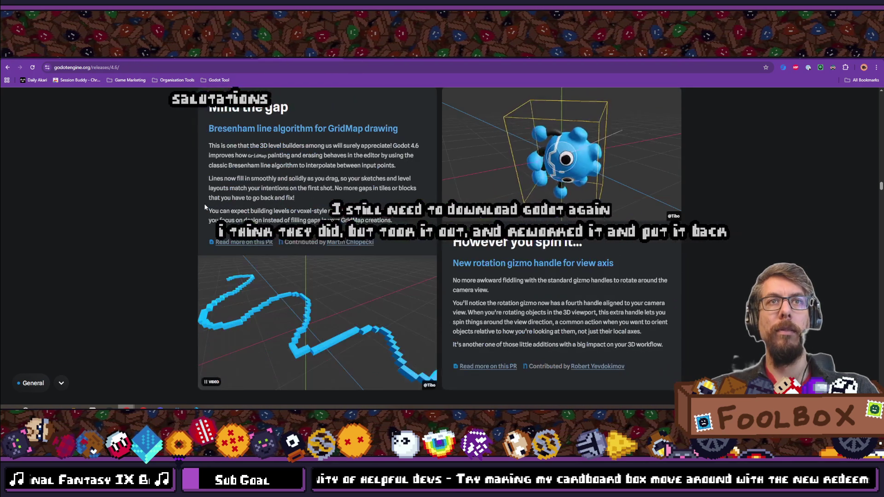
scroll(206, 208, down, 12)
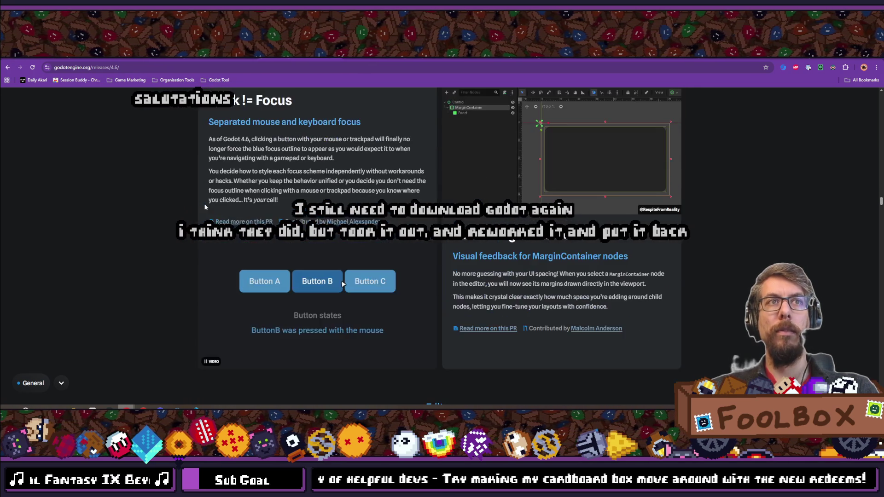
scroll(206, 208, up, 1)
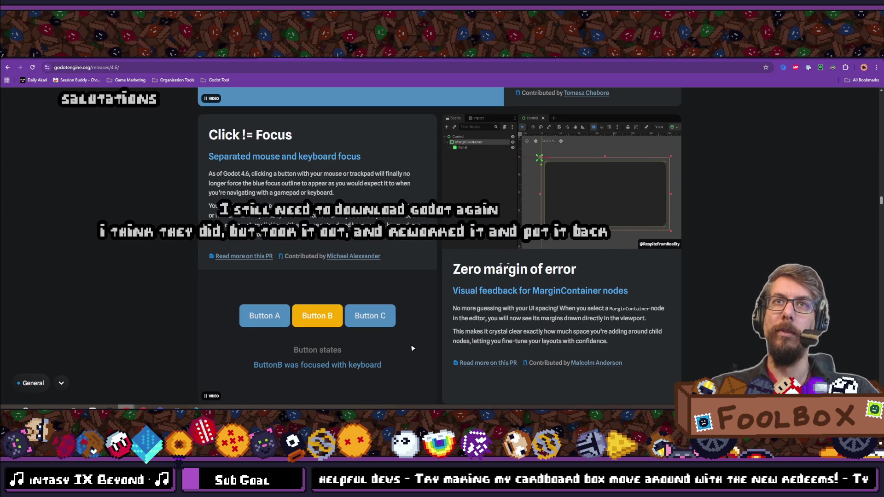
drag(479, 270, 576, 270)
click(581, 250)
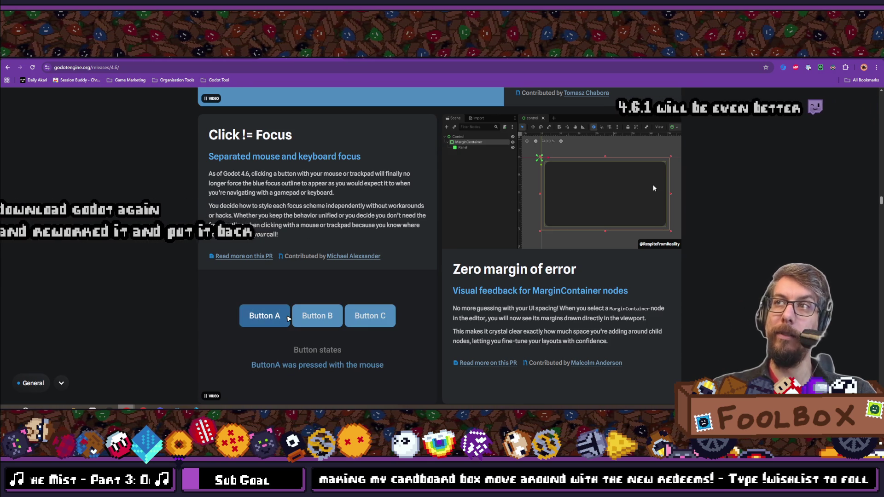
Step: Scroll on to 'Error, error on the wall', then switch to SCOPECREEP's itch.io edit page
scroll(647, 236, down, 2)
scroll(647, 236, down, 10)
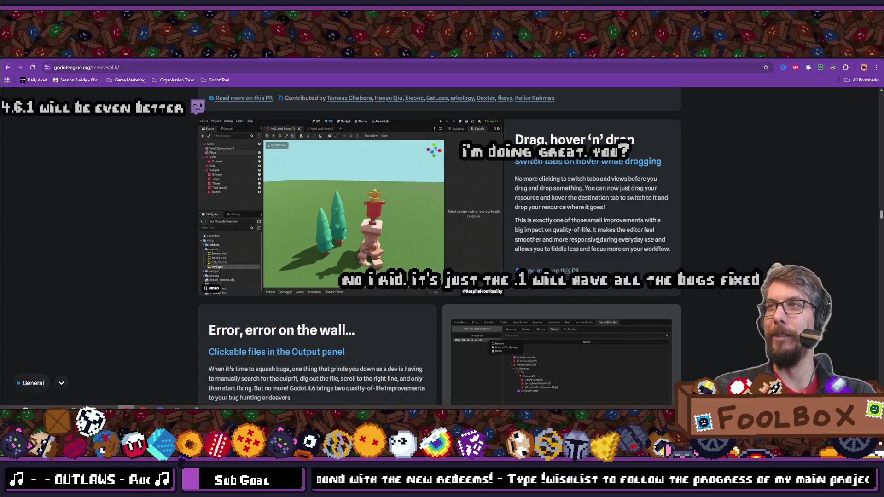
scroll(153, 223, up, 1)
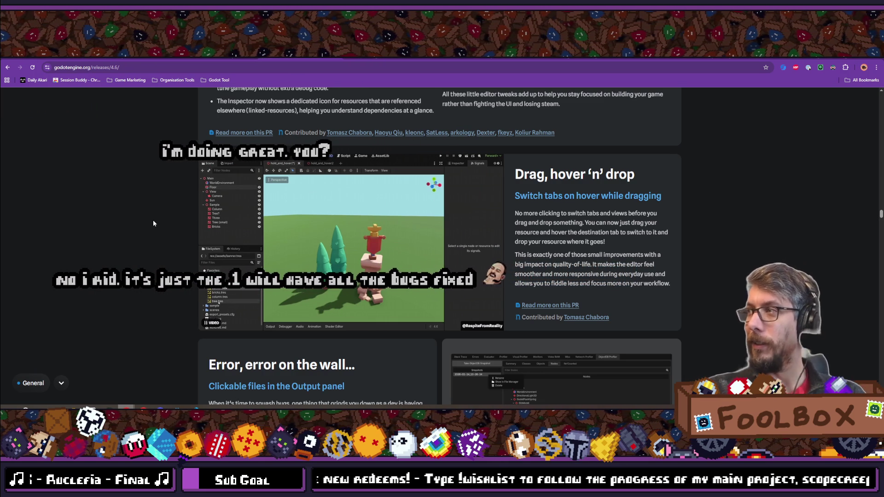
scroll(140, 236, down, 6)
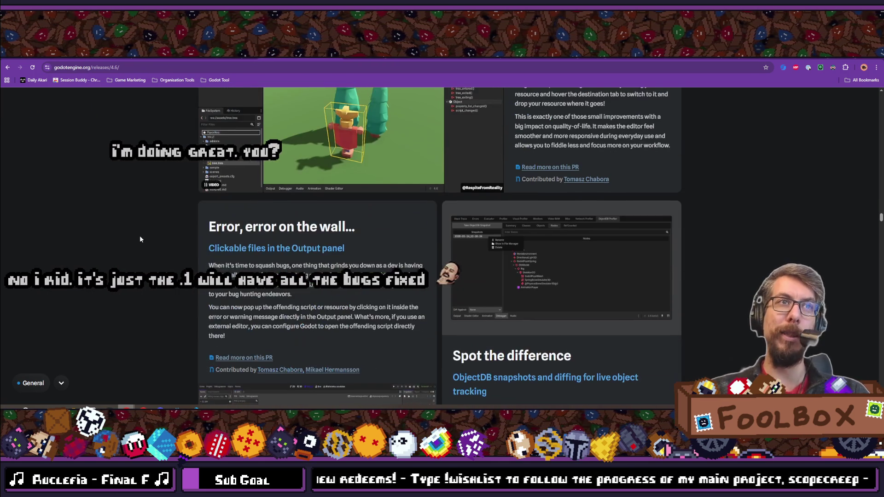
mouse_move(142, 408)
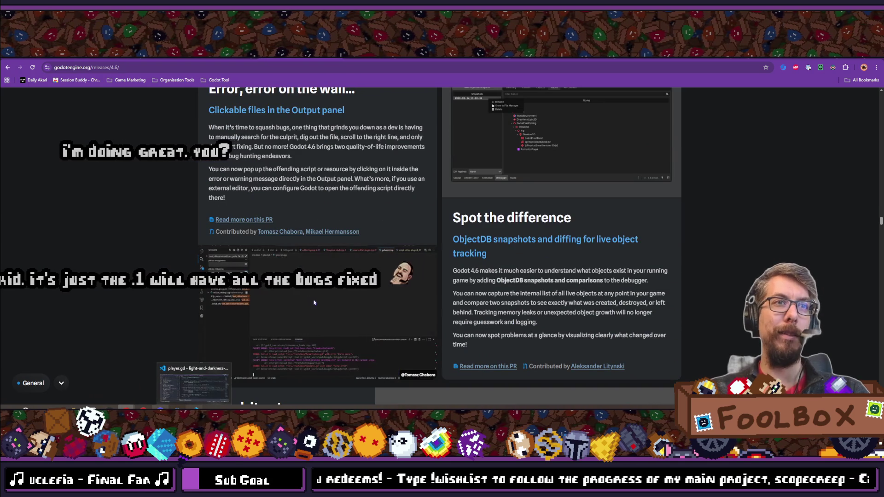
click(182, 387)
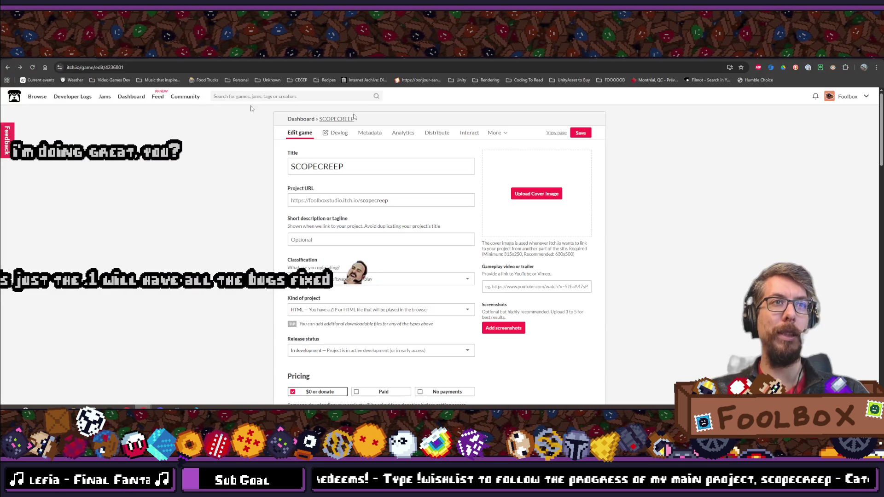
Step: Scroll over the itch.io Edit game page, then switch to the GX.games extra-details page
scroll(426, 233, down, 10)
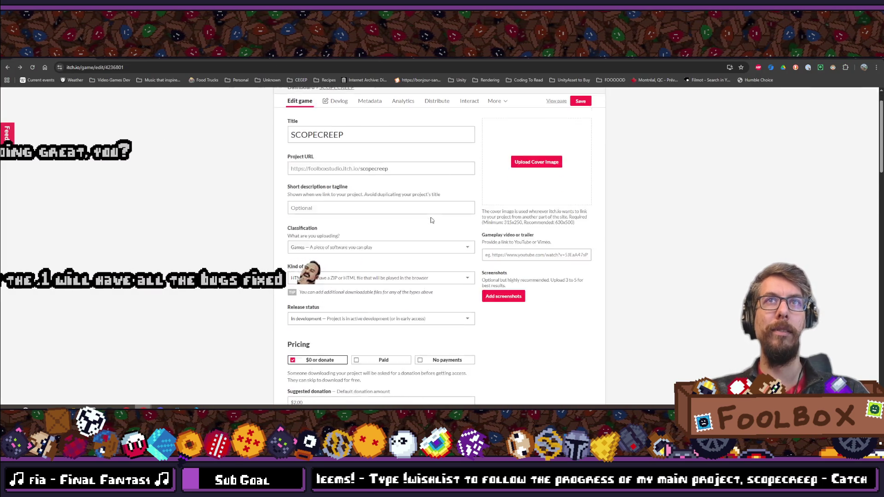
scroll(427, 233, up, 10)
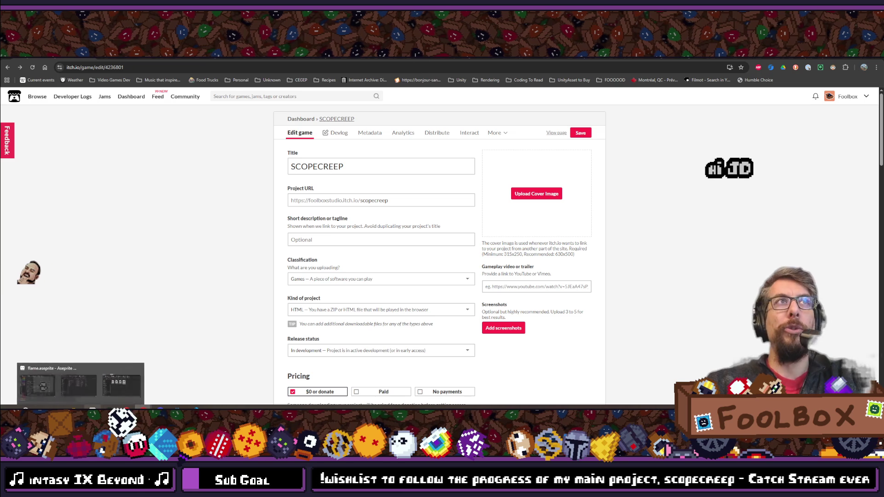
mouse_move(127, 409)
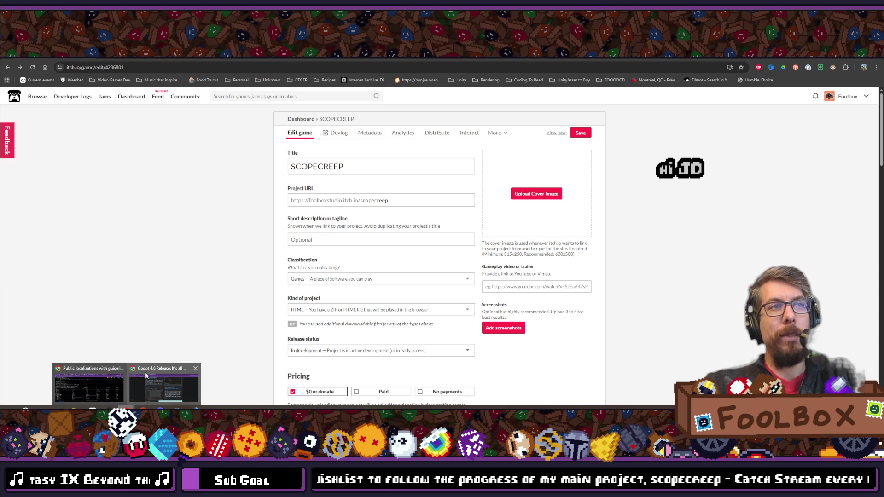
click(93, 385)
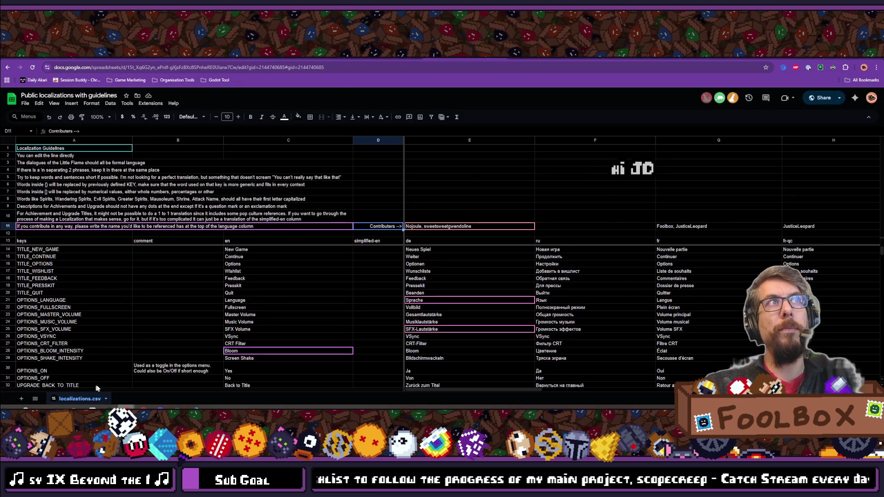
mouse_move(126, 409)
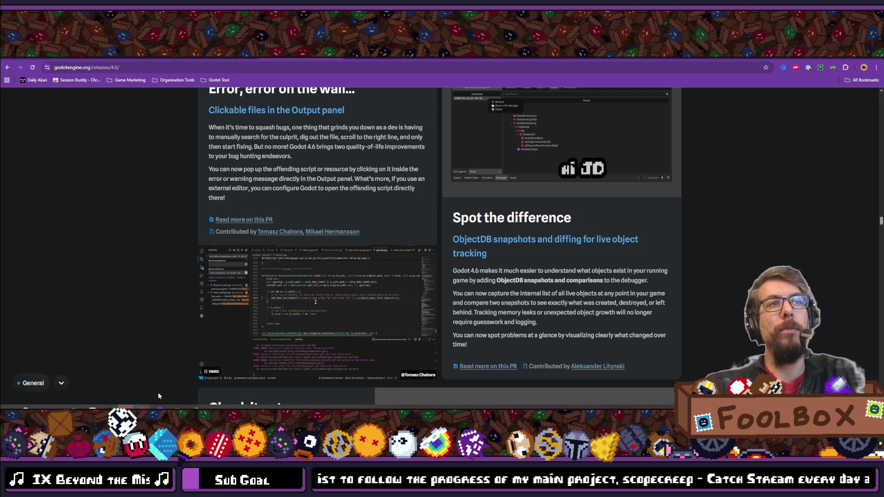
click(158, 393)
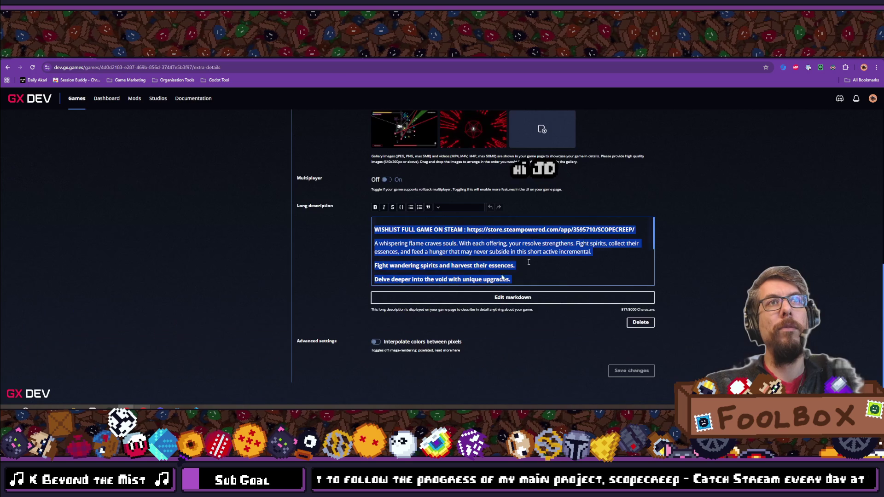
Step: Scroll up to the GX.games tags and cover video, then switch to the localizations spreadsheet
scroll(496, 204, up, 6)
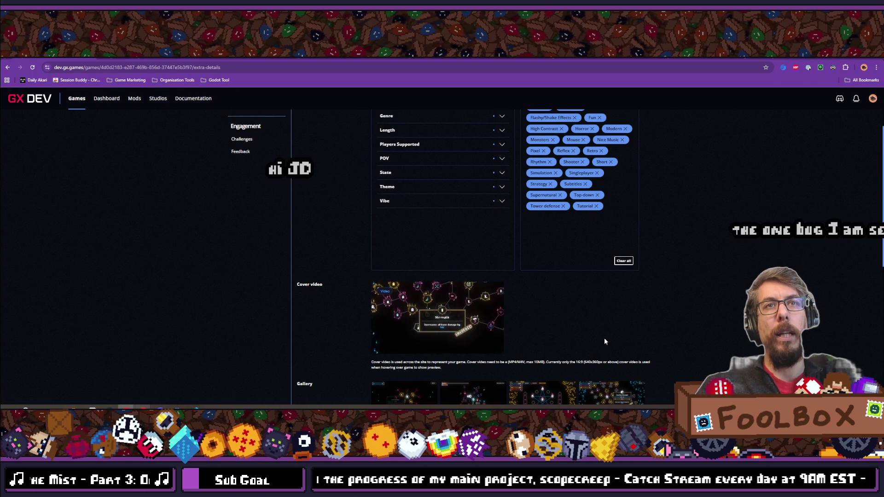
mouse_move(126, 408)
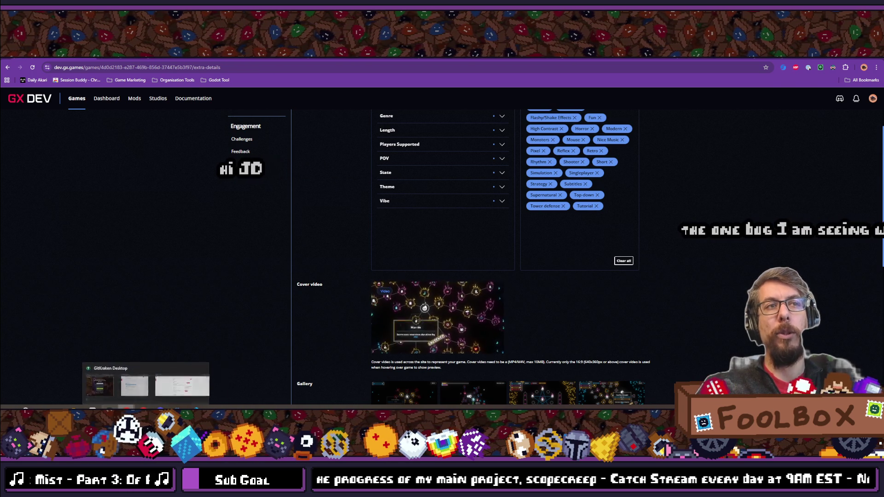
click(113, 377)
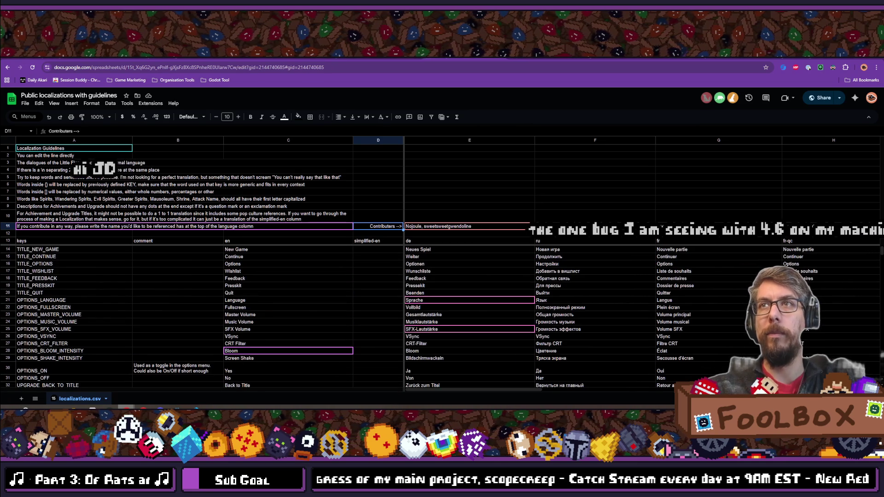
Step: Step from cell F11 across the language columns and back, then return to GX.games
click(621, 227)
key(Right)
key(Right)
key(Right)
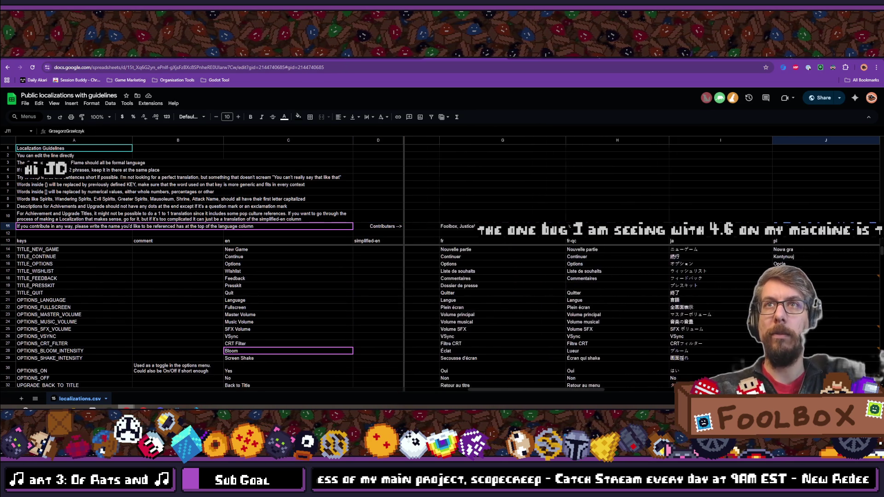
key(Left)
key(Left)
key(Left)
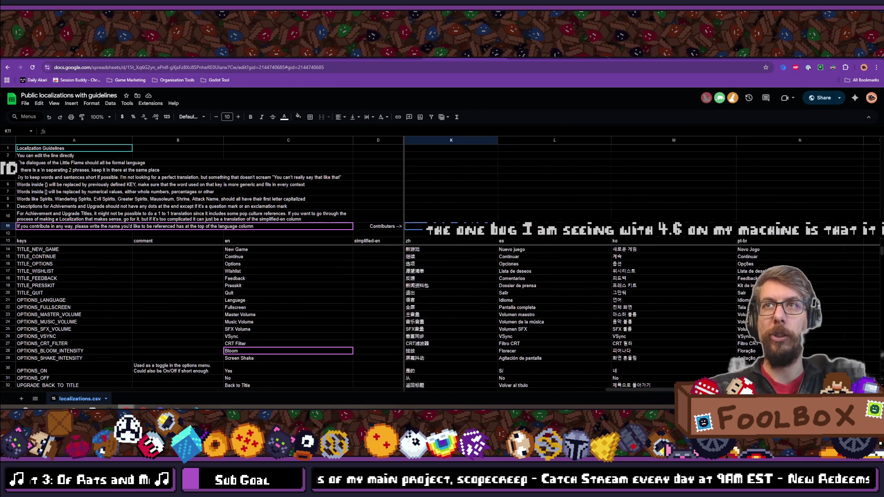
key(Left)
key(Left)
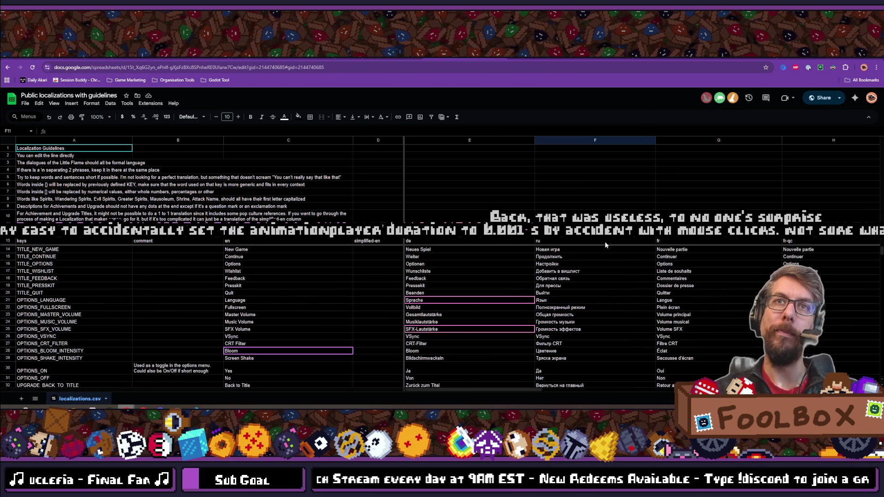
key(ctrl+Tab)
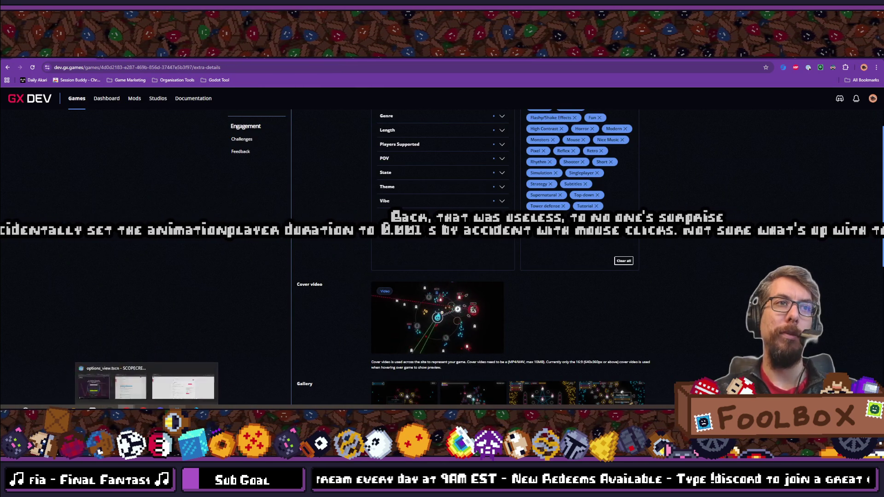
Step: Check commits in GitKraken, then launch the web build from the Godot editor
key(alt+Tab)
key(alt+Tab)
key(alt+Tab)
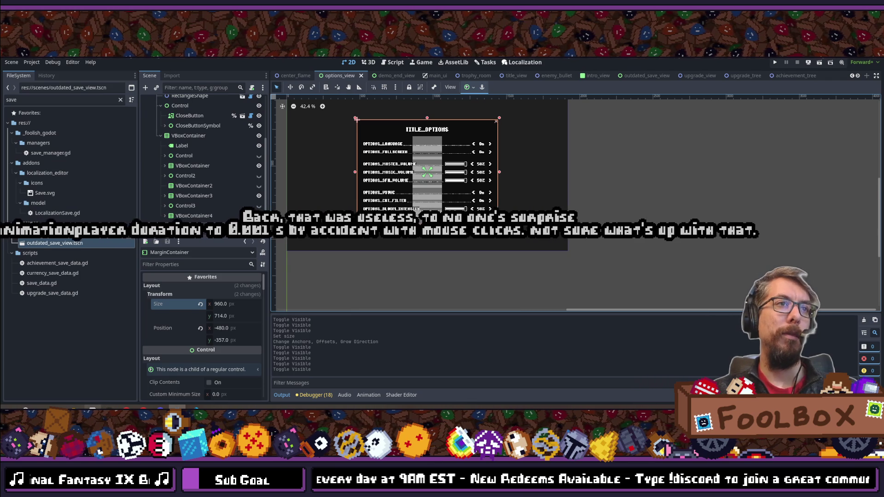
key(alt+Tab)
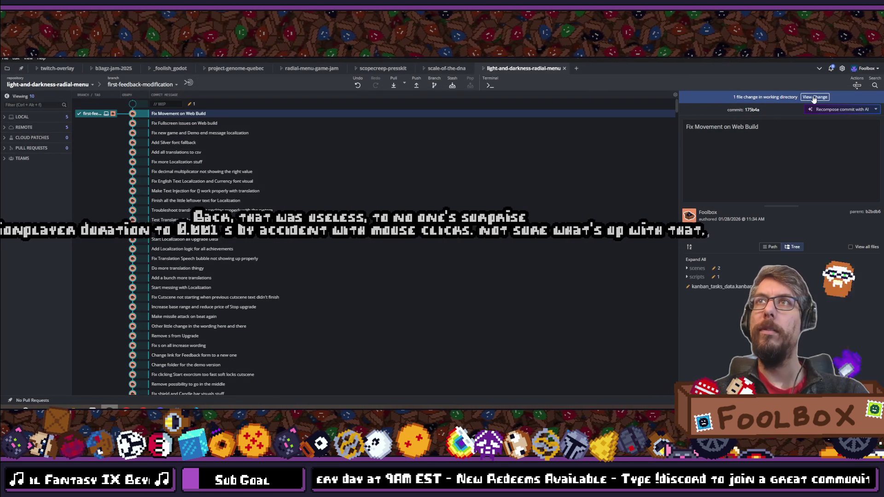
key(alt+Tab)
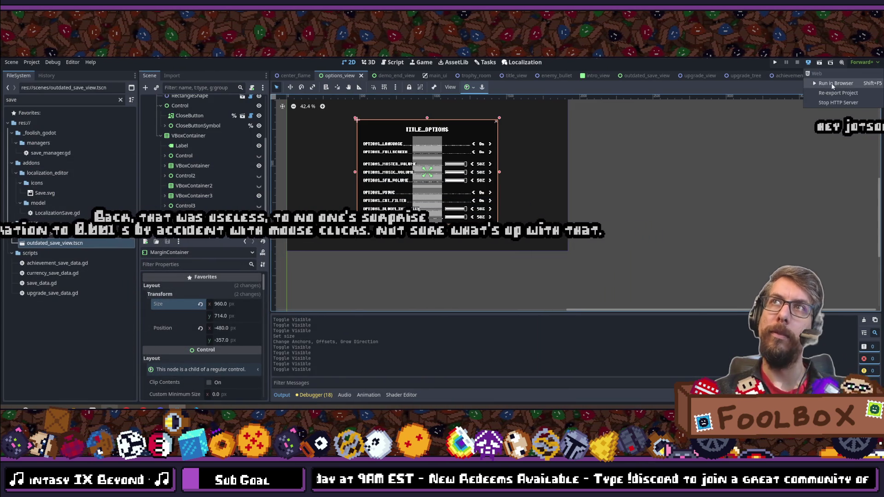
click(775, 62)
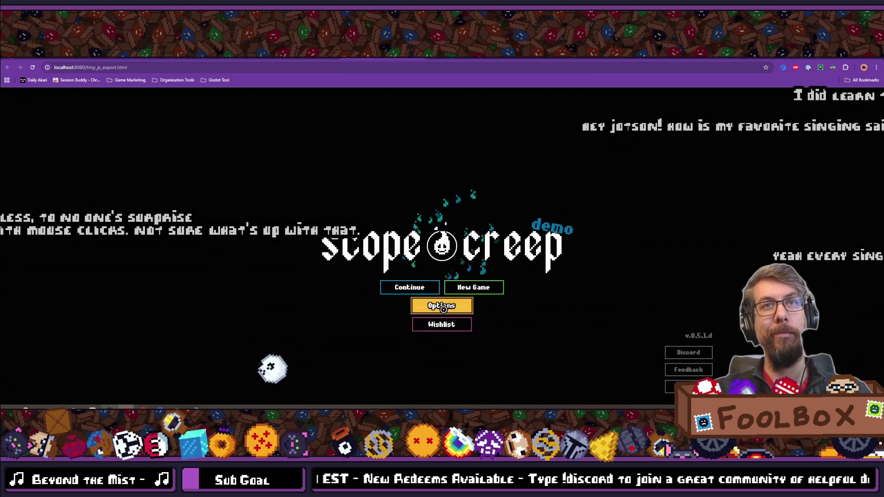
Step: In the game's Options, cycle the language through French and German to 日本語, then close it
click(442, 305)
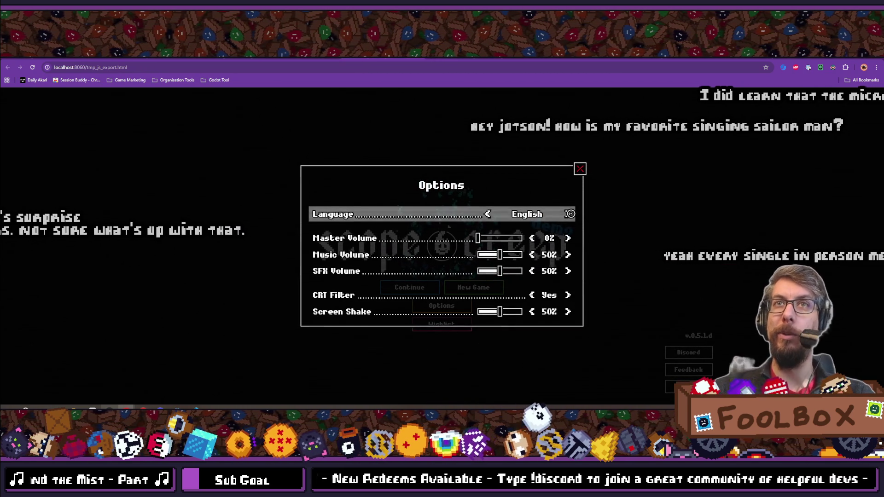
click(570, 215)
click(570, 214)
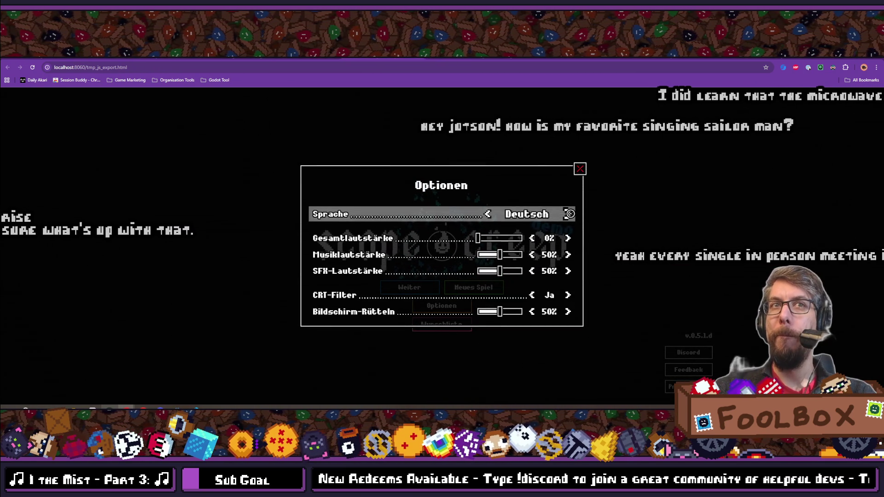
click(570, 214)
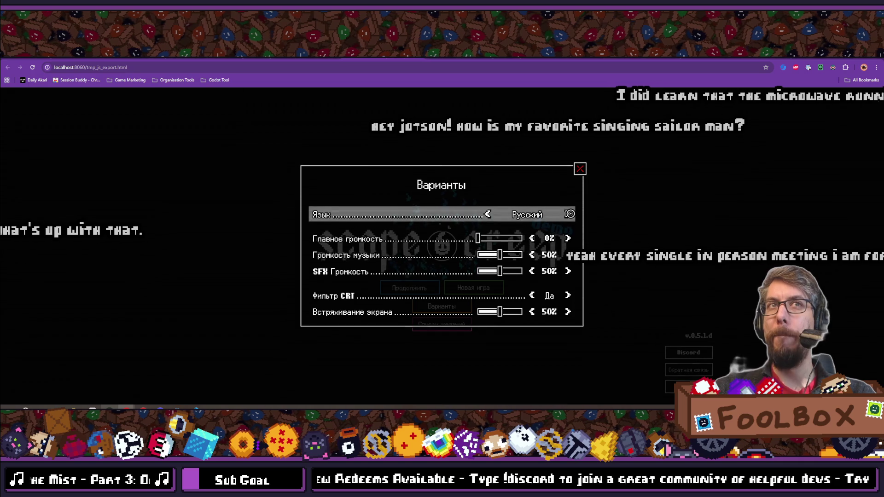
click(570, 215)
click(570, 214)
click(570, 214)
click(570, 215)
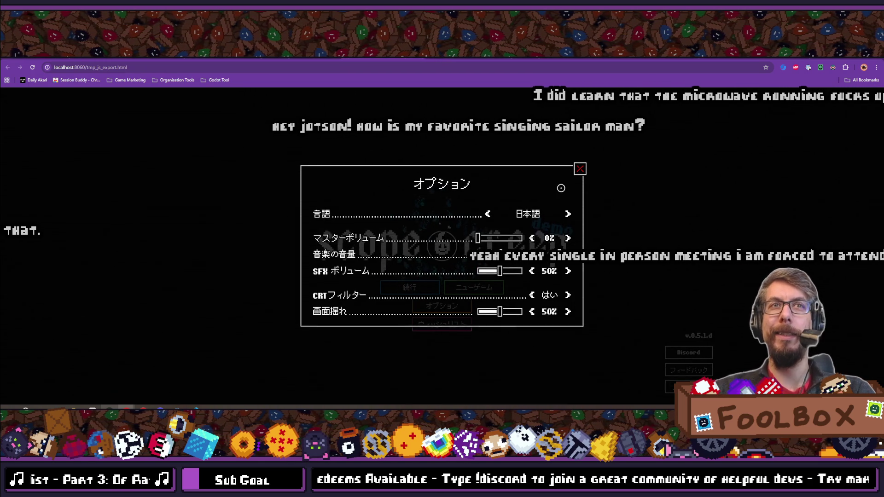
click(581, 170)
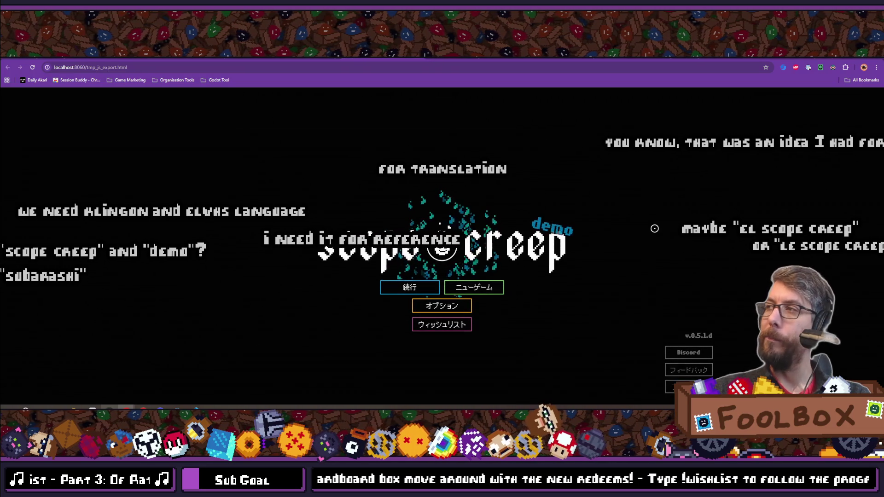
mouse_move(442, 245)
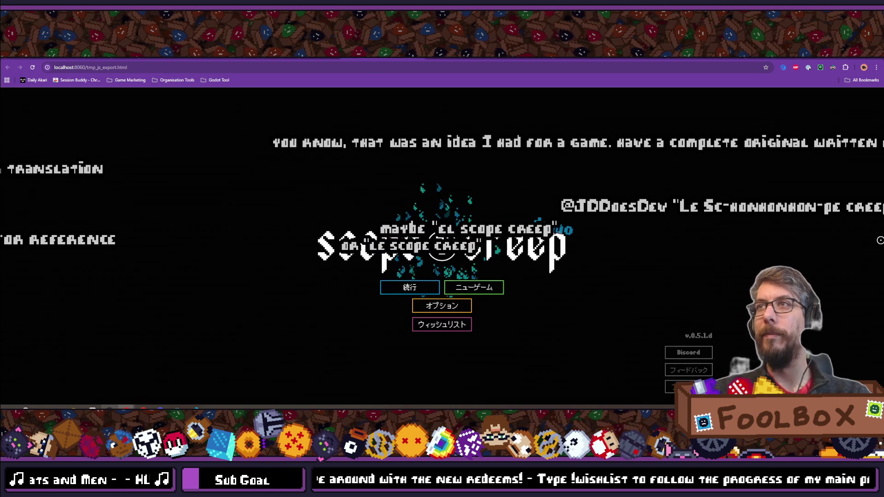
Step: Continue the saved run with 続行, read several upgrade-tree tooltips, then return to the release notes
click(409, 286)
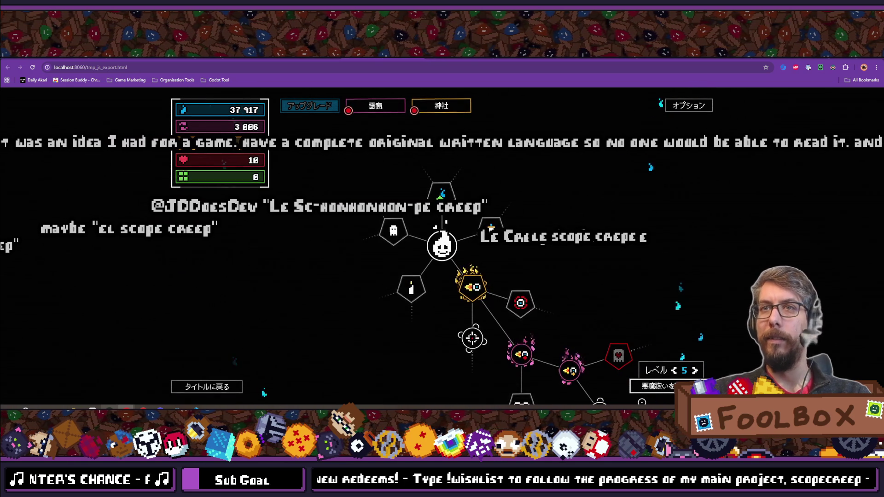
mouse_move(650, 371)
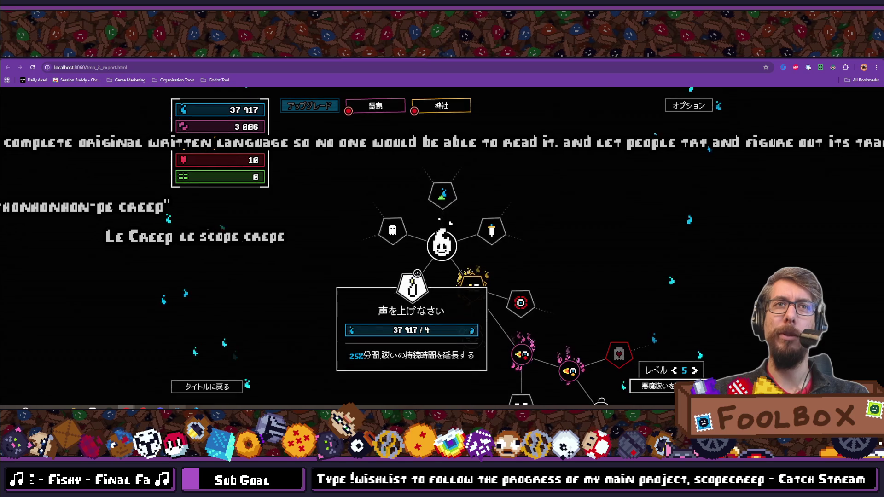
mouse_move(474, 341)
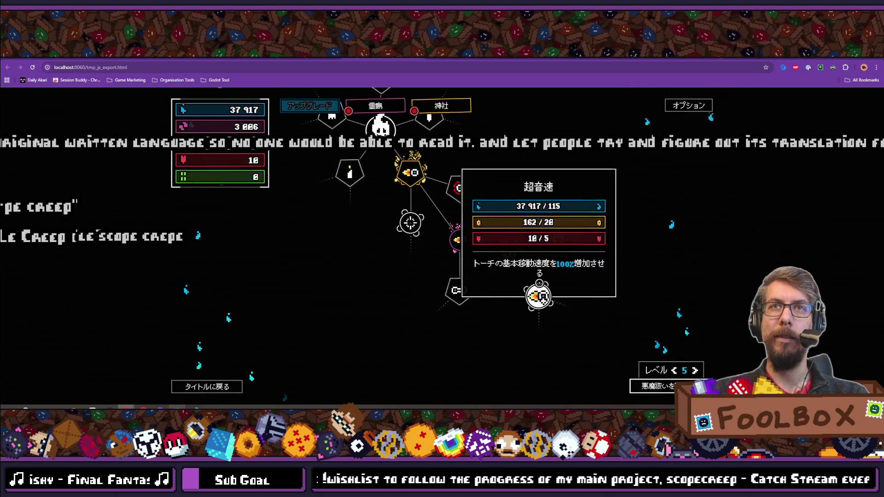
mouse_move(474, 235)
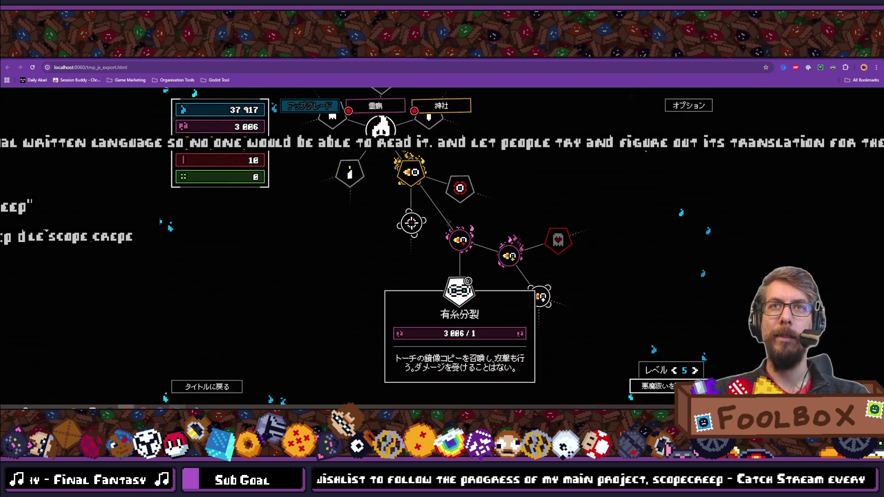
mouse_move(464, 281)
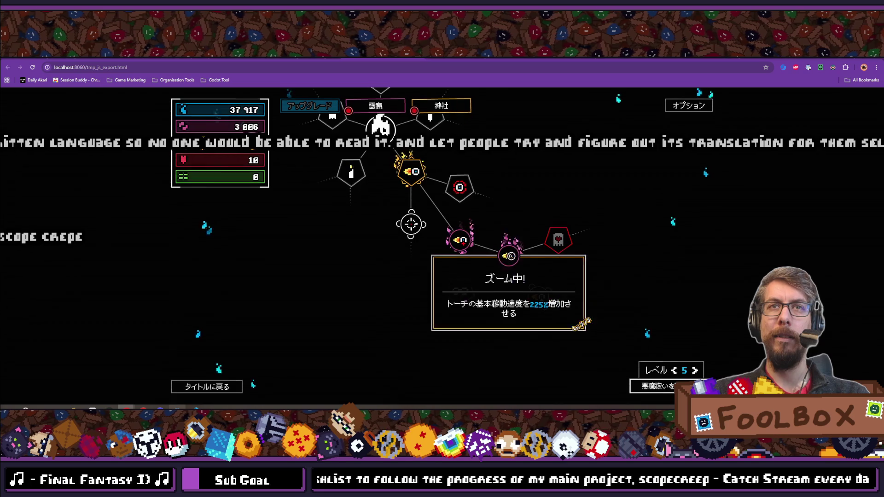
mouse_move(566, 238)
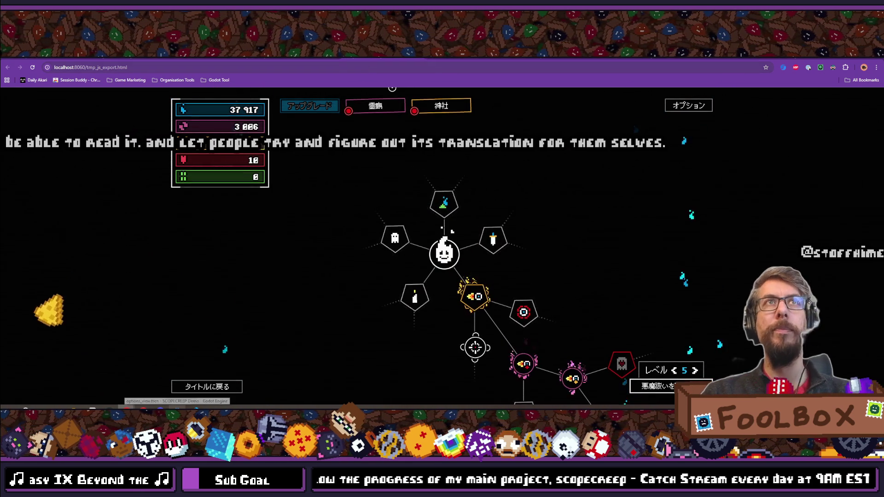
key(ctrl+Tab)
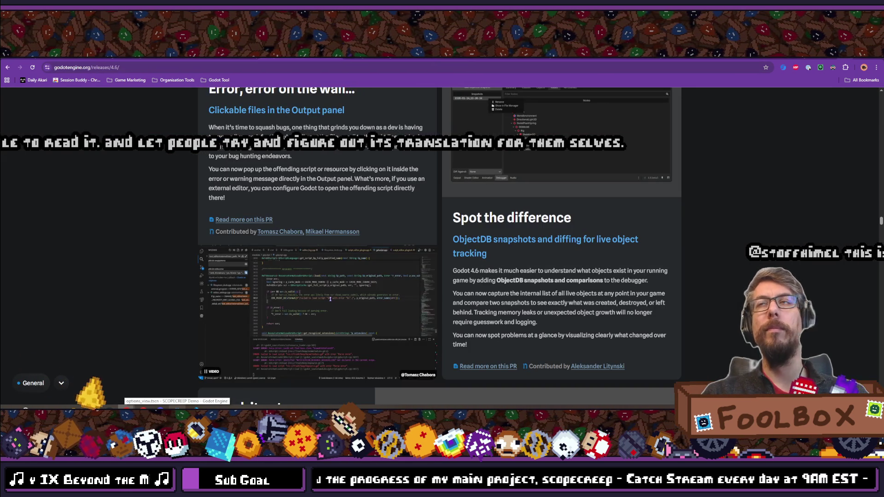
Step: Return to the Godot editor after the 4.6 release notes, then bring GitKraken forward
click(176, 411)
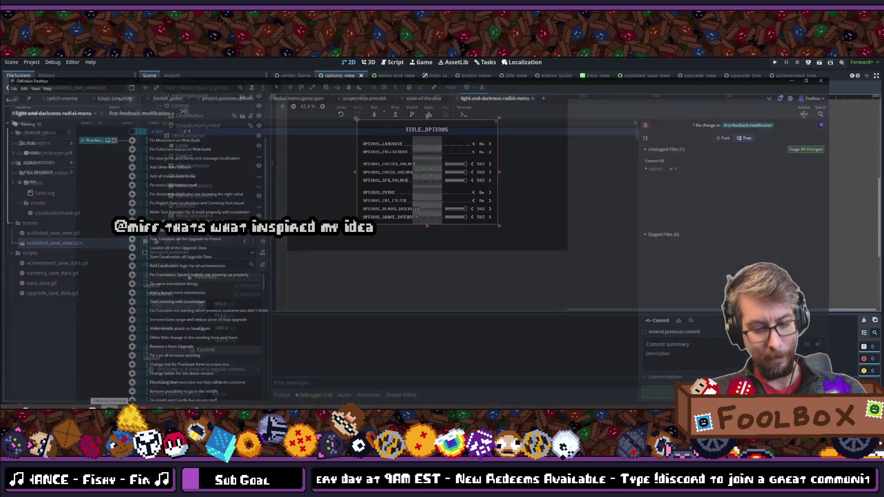
click(109, 408)
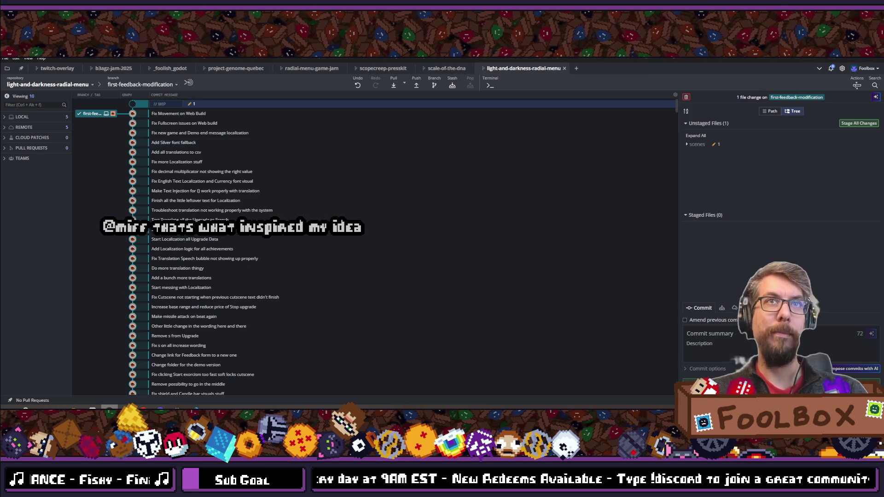
Step: Stage all changes, commit them as 'Fix Options View size' and push to origin
click(859, 123)
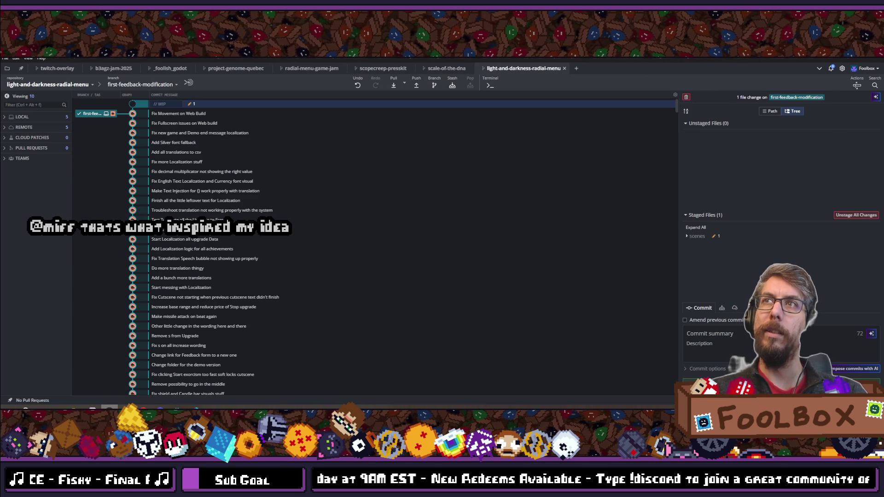
text(Fix Options )
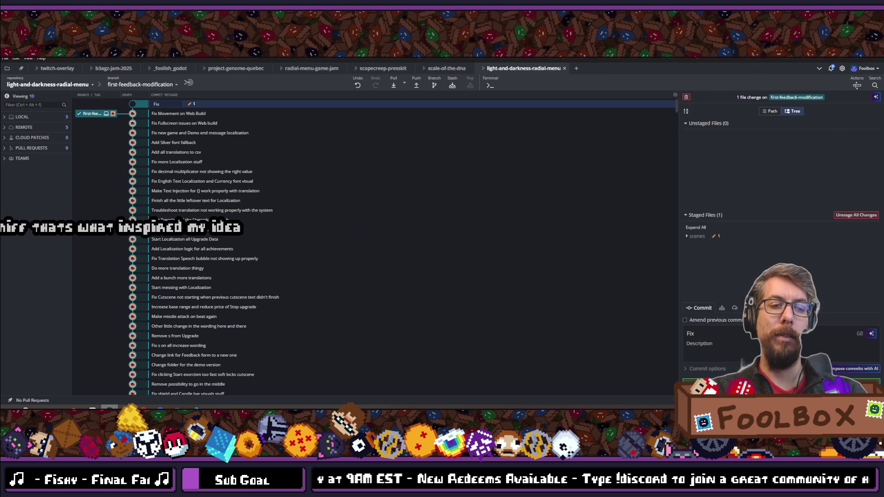
text(View )
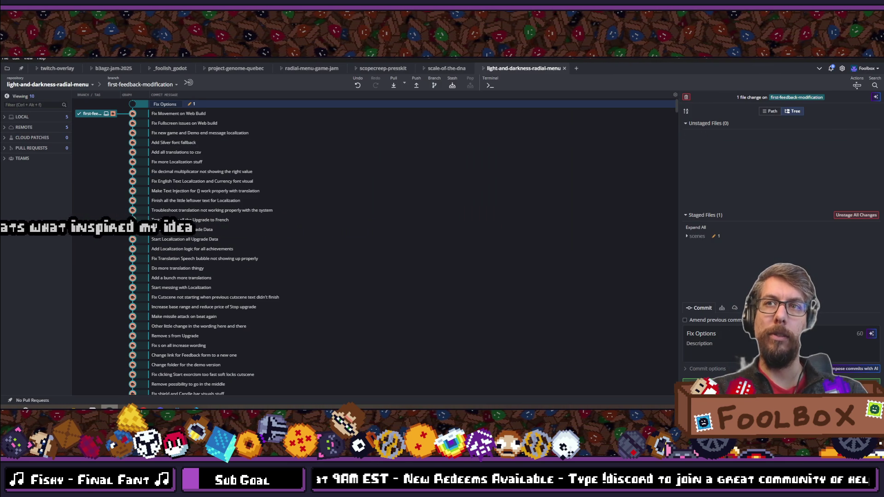
text(size)
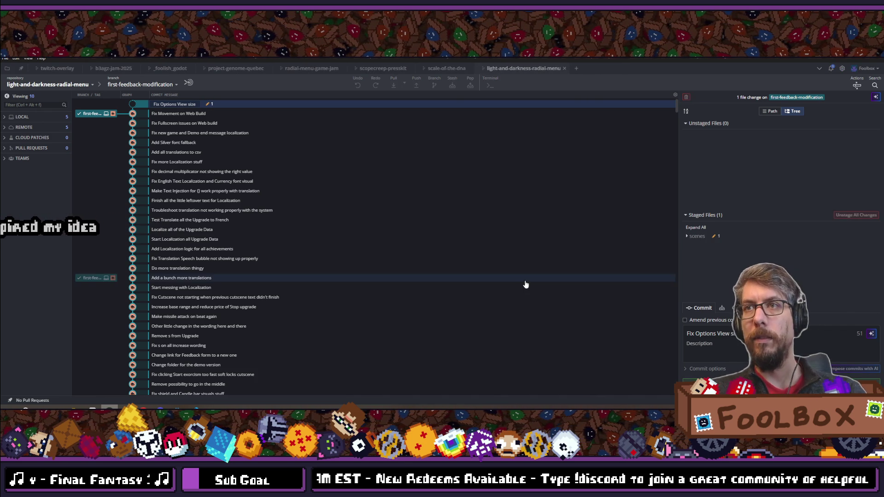
key(ctrl+Return)
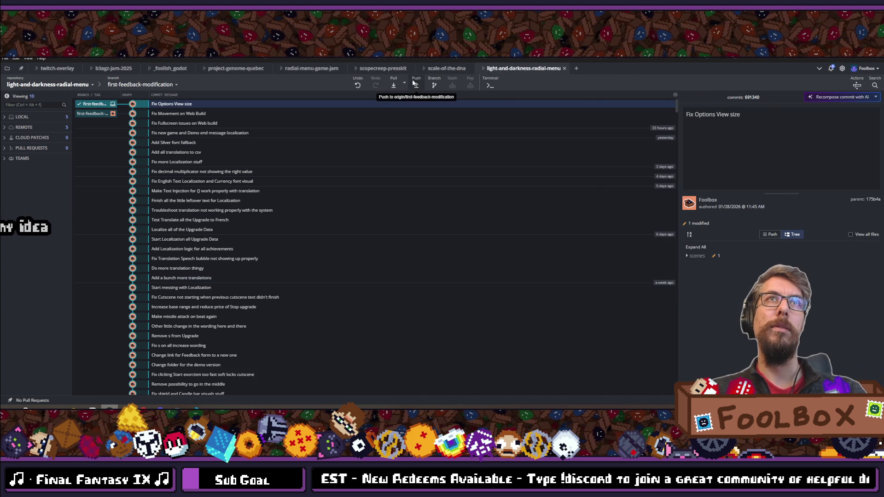
click(412, 81)
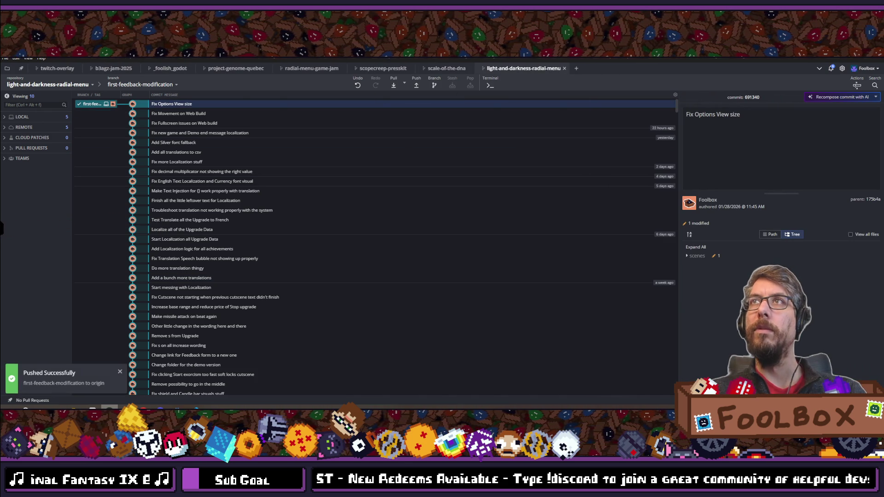
key(alt+Tab)
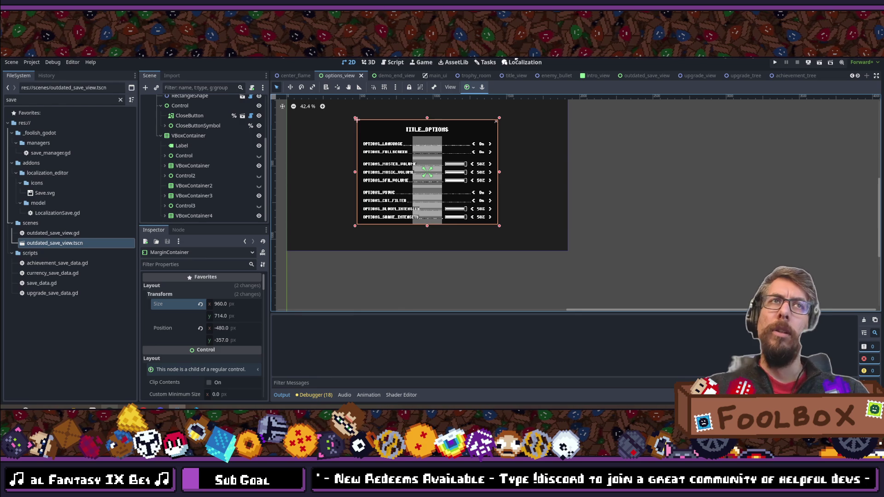
click(486, 63)
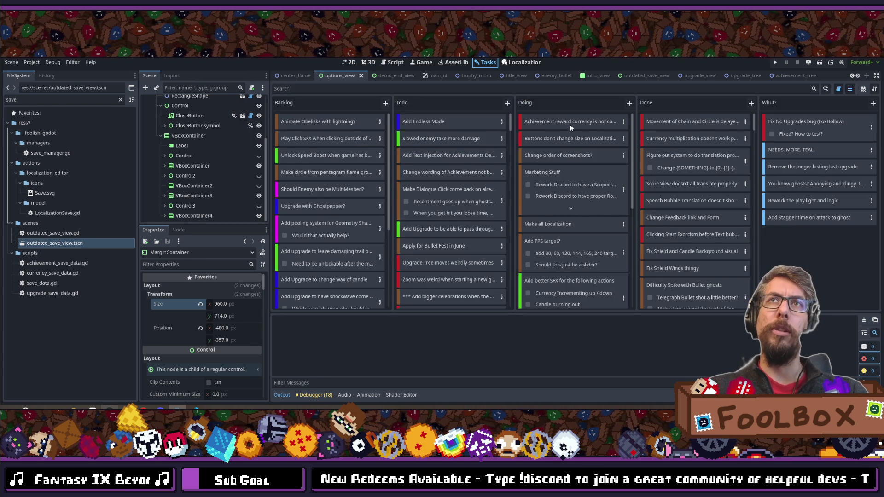
Step: Add Performance task 'Optimize for Web Version' with step 'How? Who knows' atop Doing
click(630, 103)
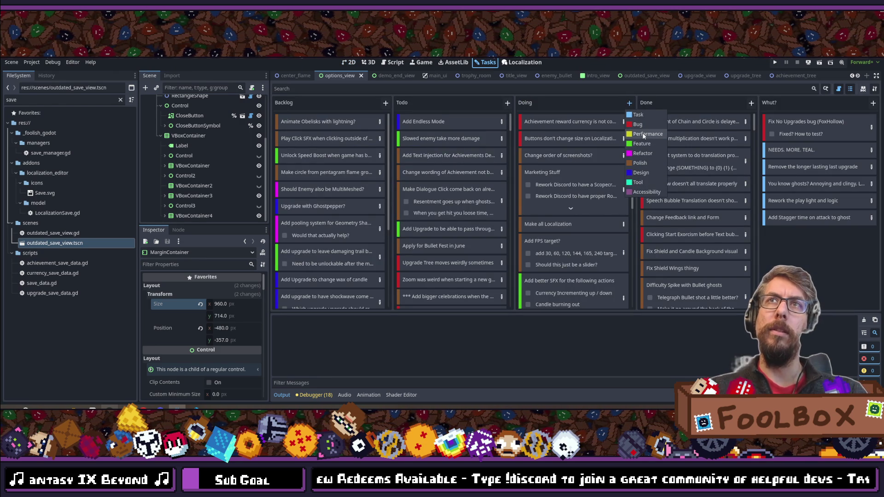
click(645, 134)
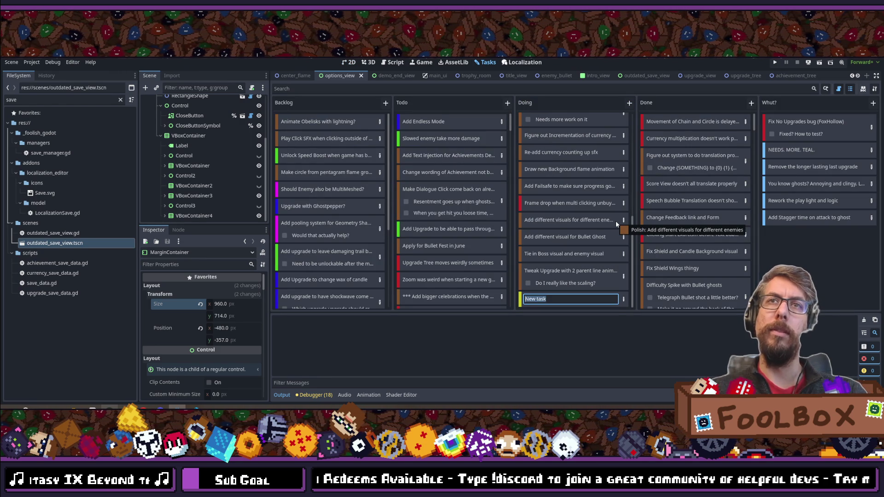
text(Optimize for )
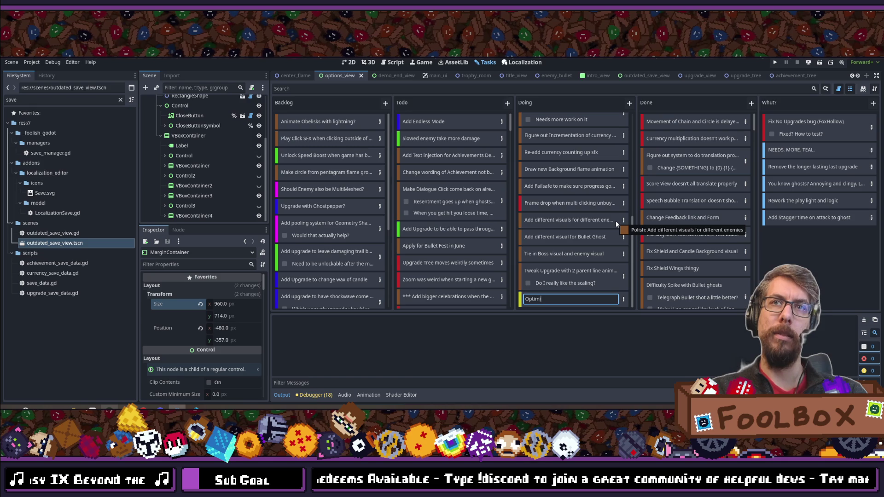
text(Web V)
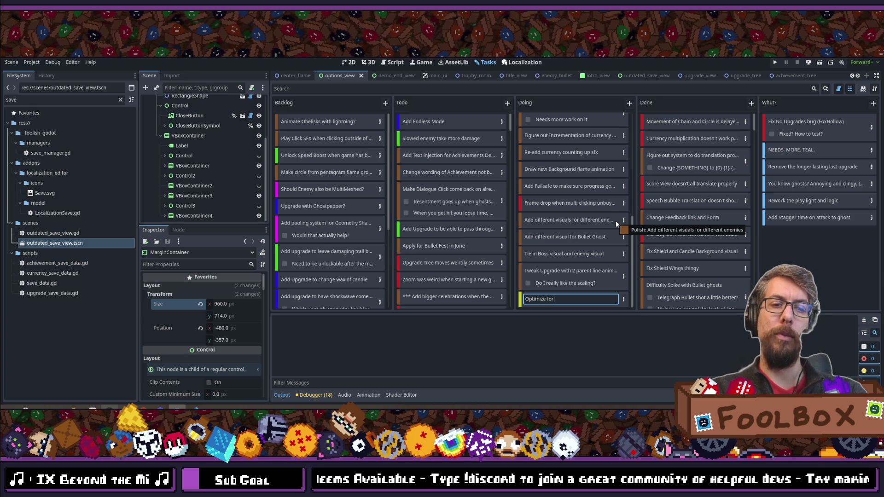
text(ersion)
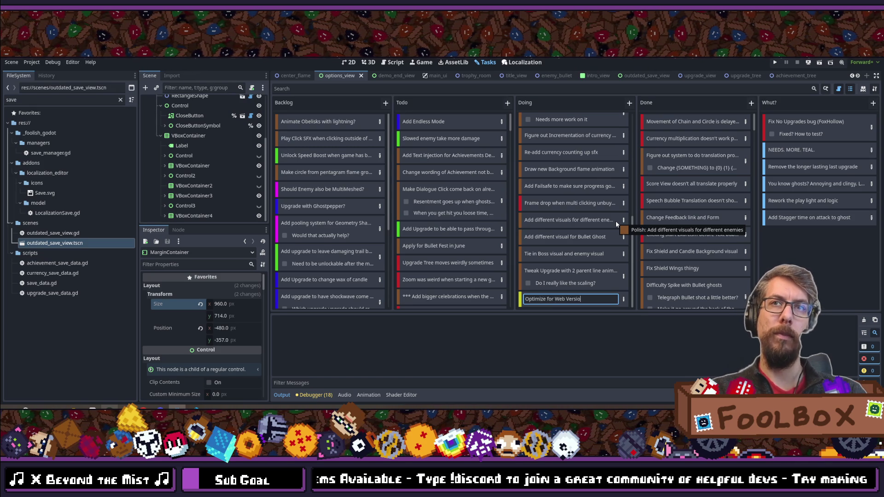
key(Return)
click(625, 299)
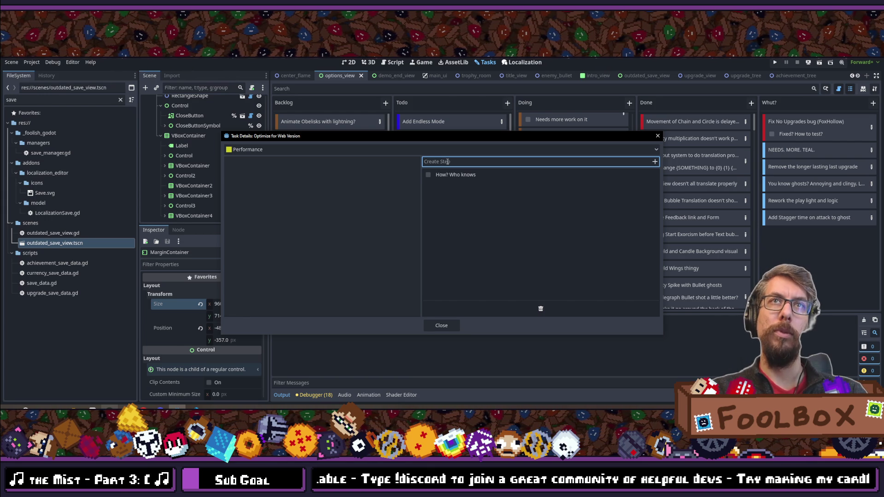
click(441, 326)
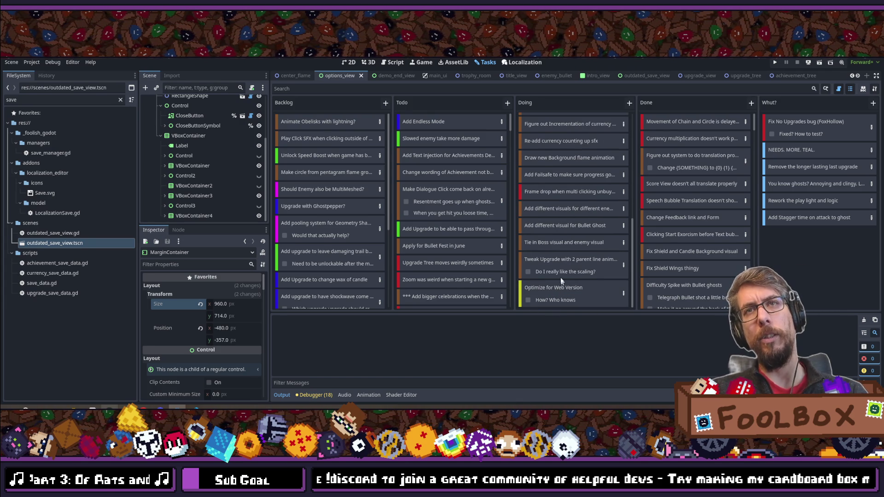
mouse_move(548, 283)
mouse_down()
mouse_move(550, 99)
mouse_move(560, 146)
mouse_up()
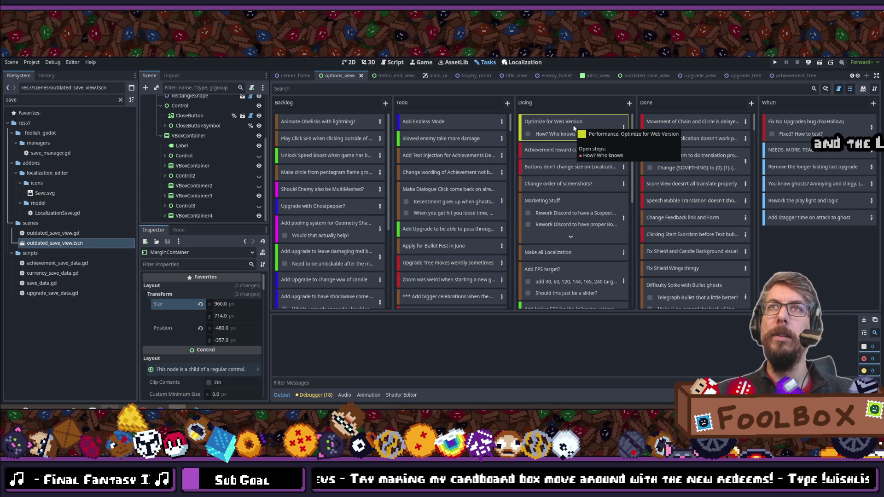
click(775, 61)
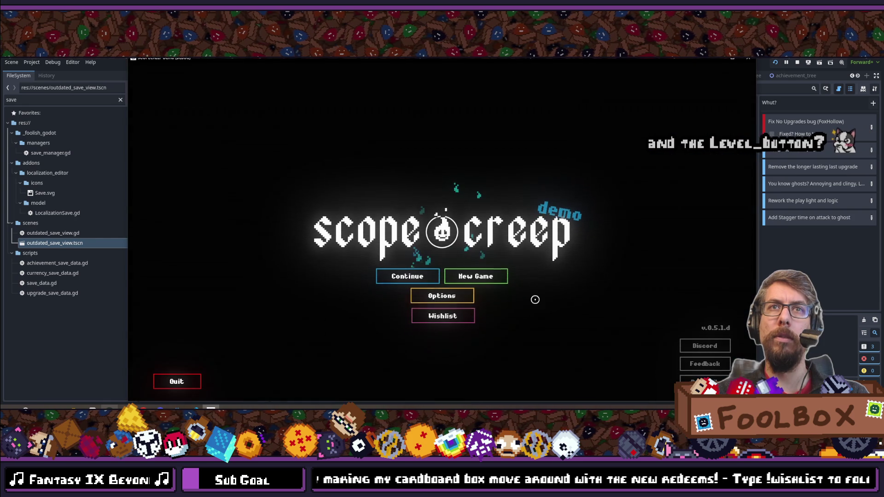
click(417, 275)
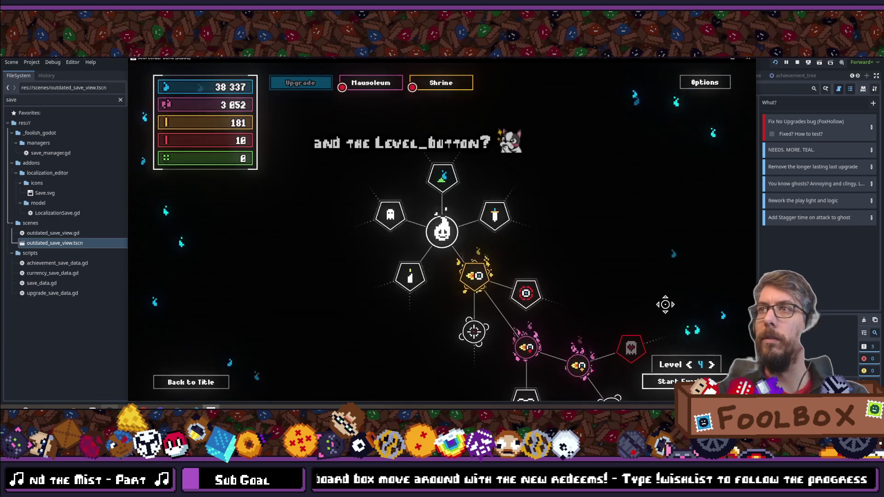
mouse_move(667, 302)
mouse_down()
mouse_move(575, 275)
mouse_move(498, 130)
mouse_up()
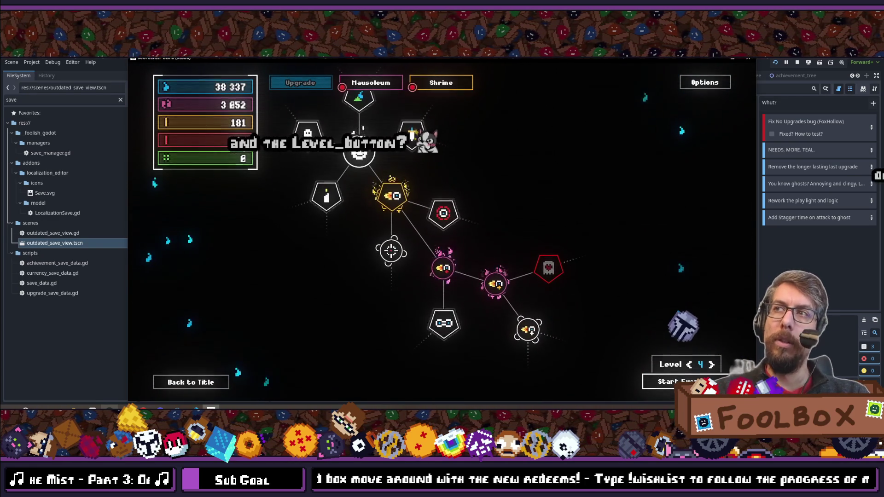
key(F8)
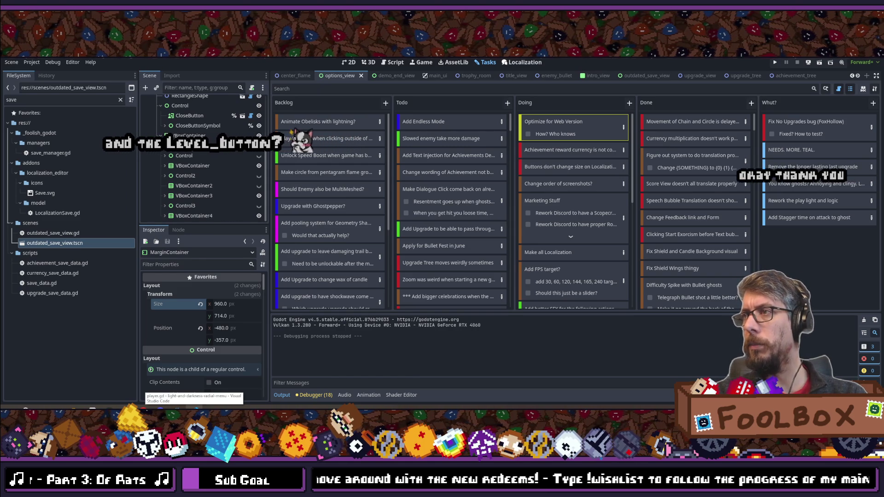
Step: Switch to Steam's store front page and its search box, then back to Godot
key(alt+Tab)
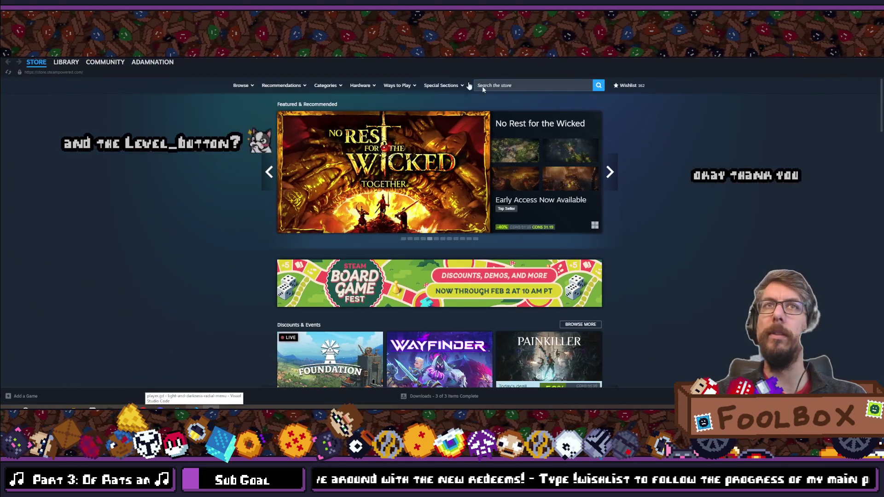
click(543, 86)
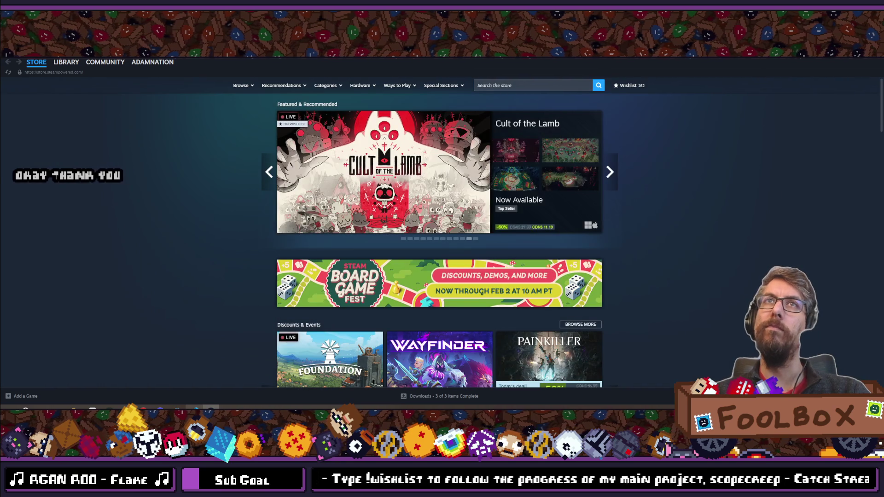
key(alt+Tab)
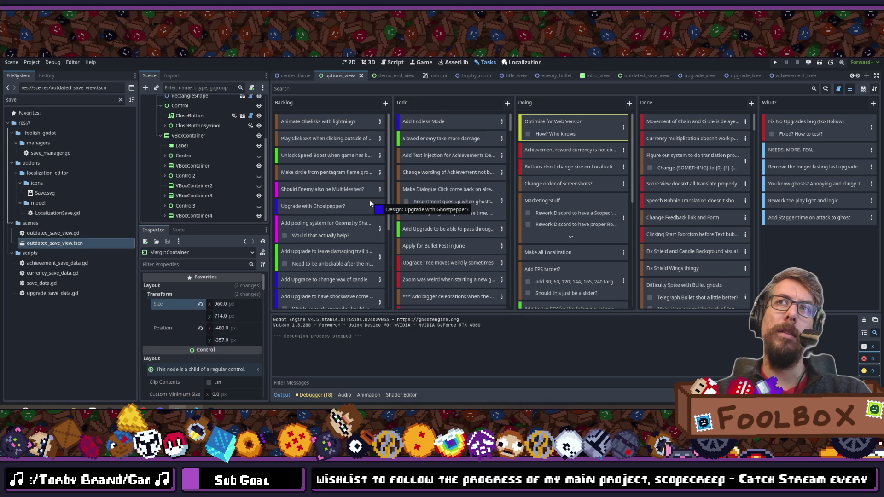
Step: Run the game in the browser via Remote Deploy and show the debugger's Profiler
click(805, 63)
click(828, 86)
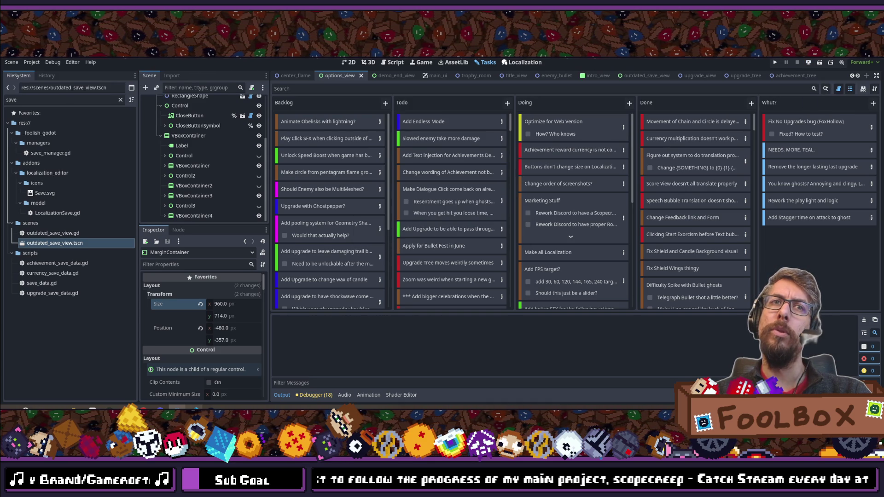
click(317, 395)
click(375, 309)
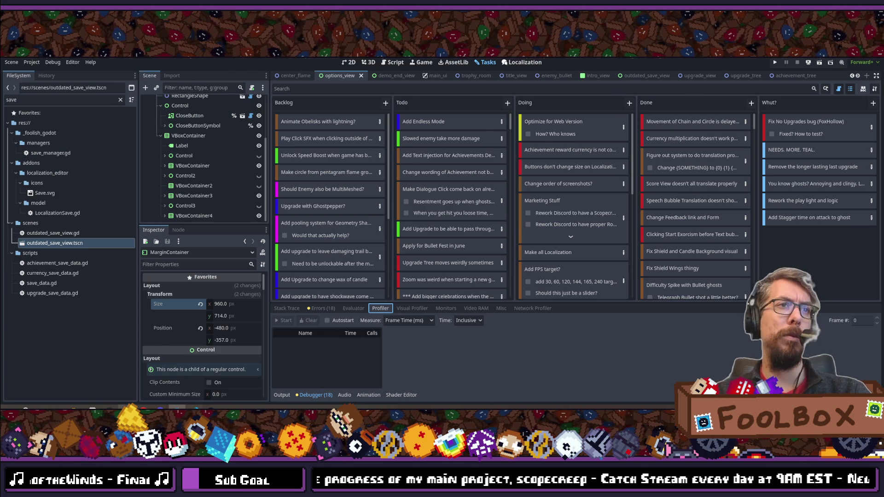
mouse_move(140, 401)
click(181, 383)
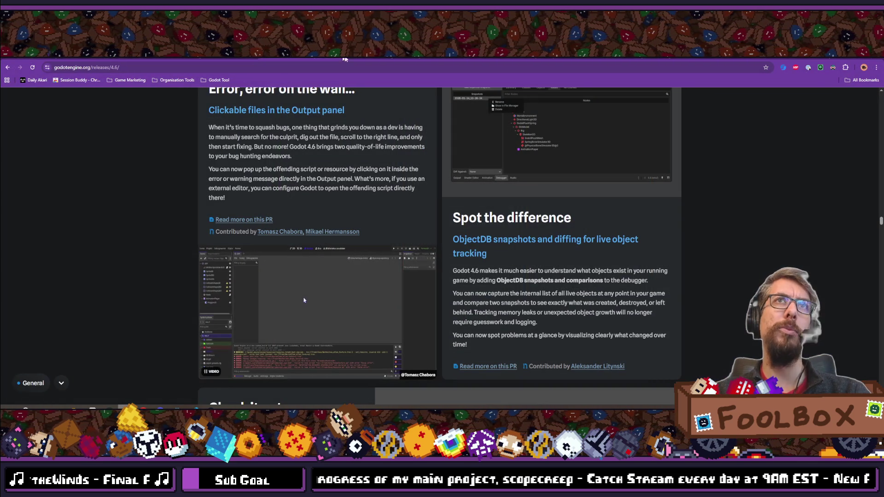
Step: Search Google in a new tab for 'godot run profiler on web build'
key(ctrl+t)
text(godot run profiler on web build)
key(Return)
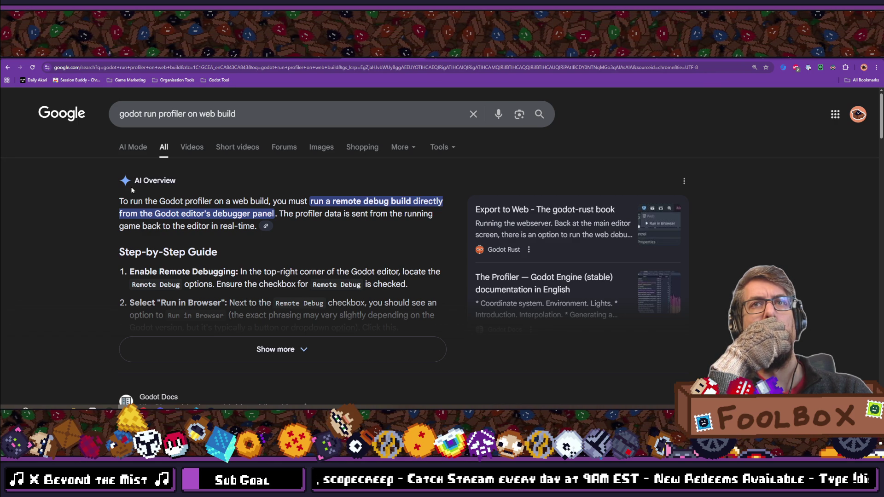
Step: Expand the AI Overview, search the Profiler docs for 'build', then return to Godot
scroll(110, 210, down, 1)
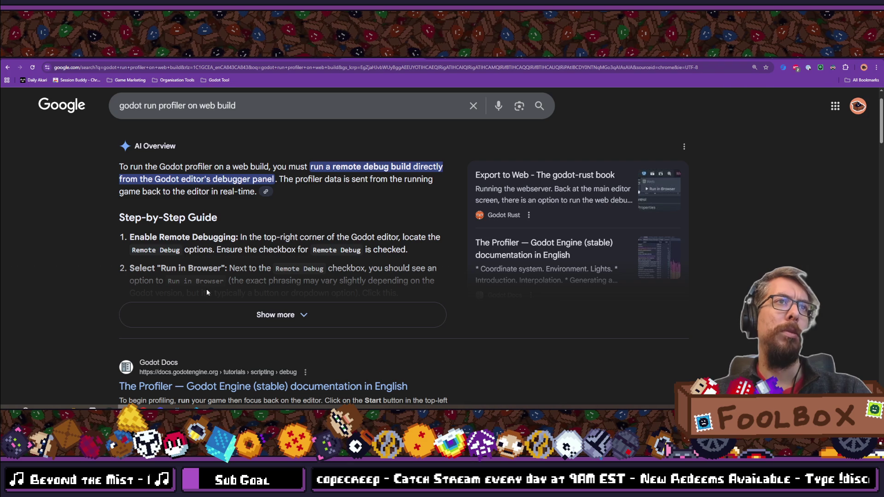
click(207, 315)
scroll(106, 246, down, 5)
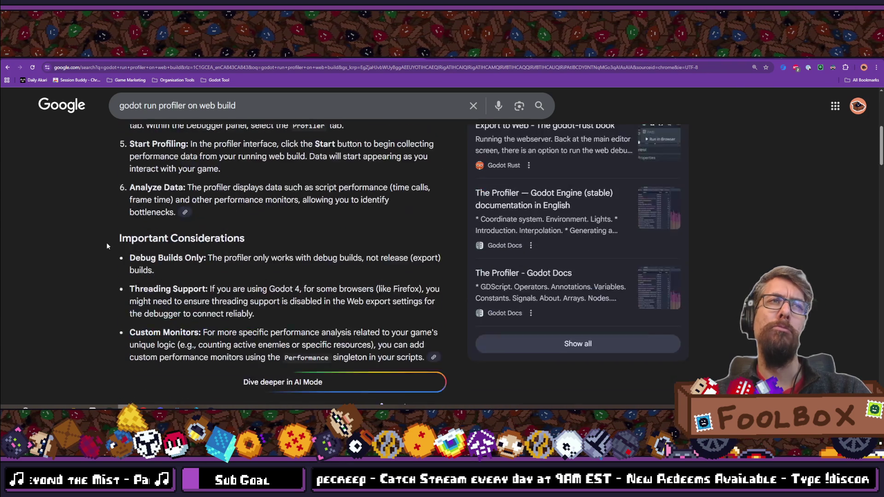
scroll(106, 246, down, 6)
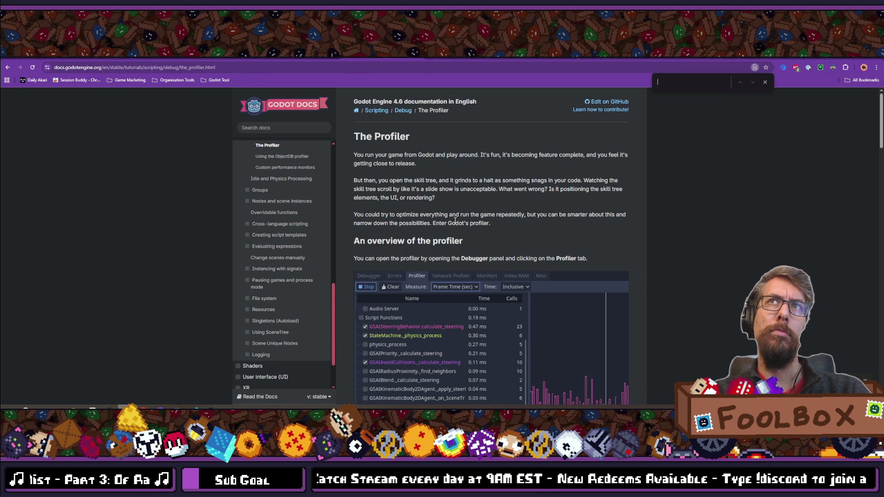
text(build)
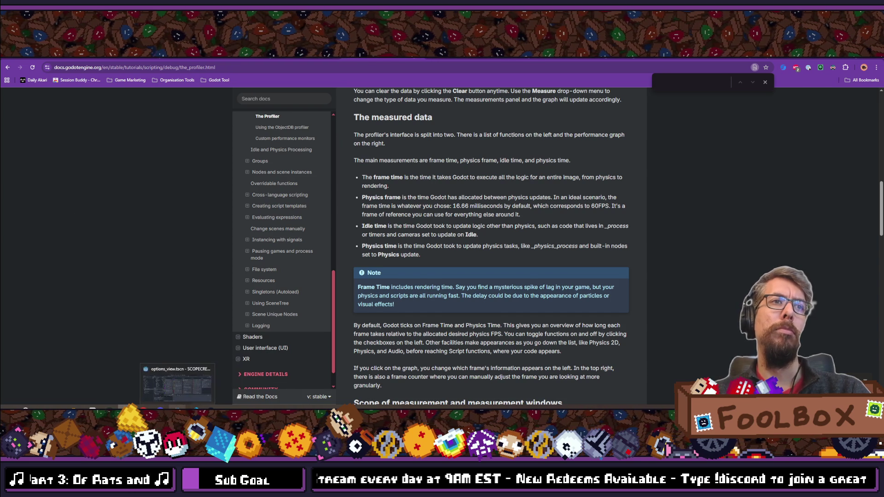
click(160, 407)
click(32, 63)
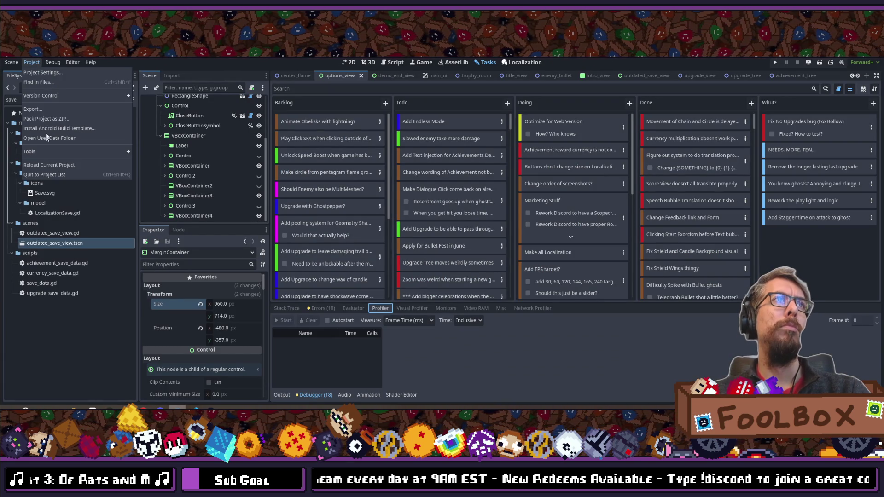
click(48, 110)
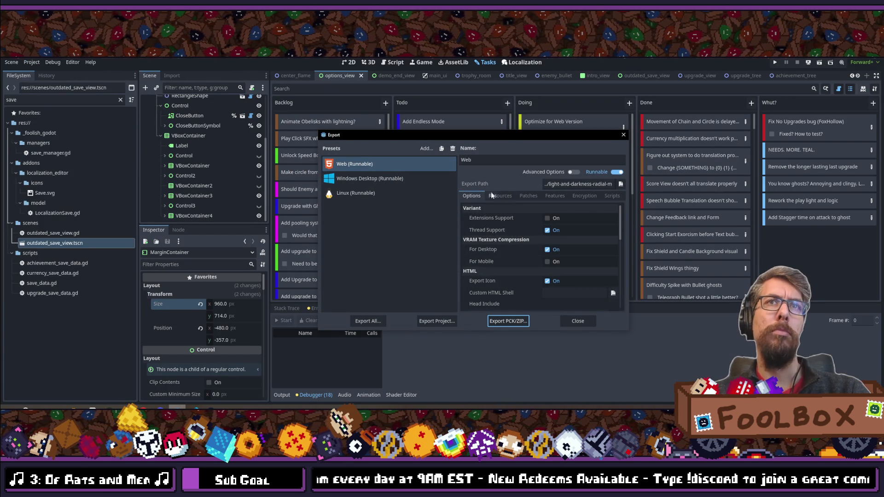
click(438, 321)
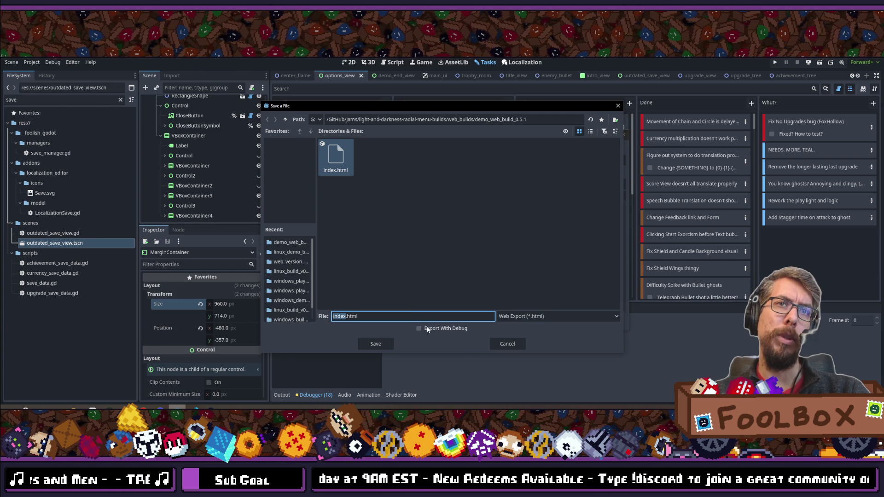
click(427, 329)
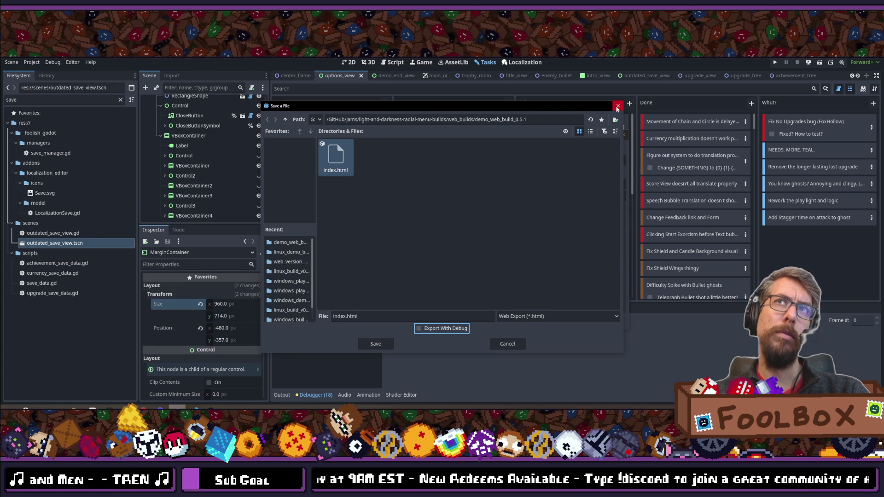
key(Return)
click(625, 137)
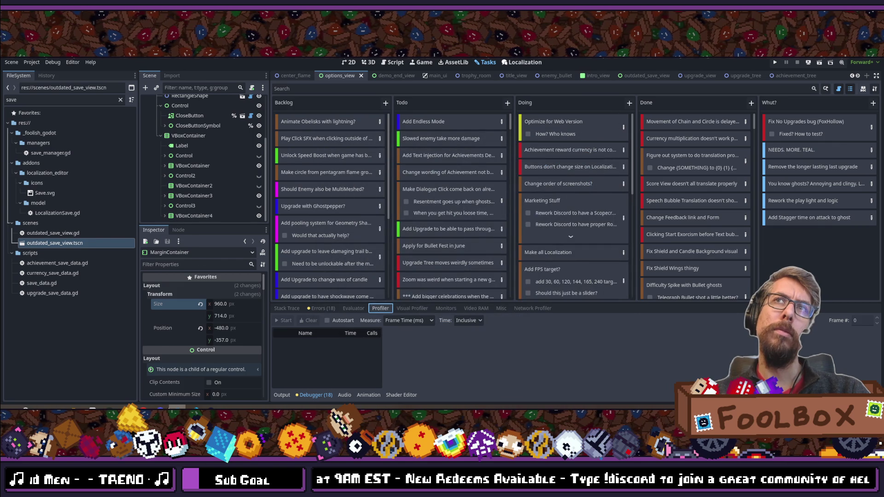
Step: Go back from the Profiler docs to the results and scroll to the Step-by-Step Guide
mouse_move(168, 411)
click(160, 386)
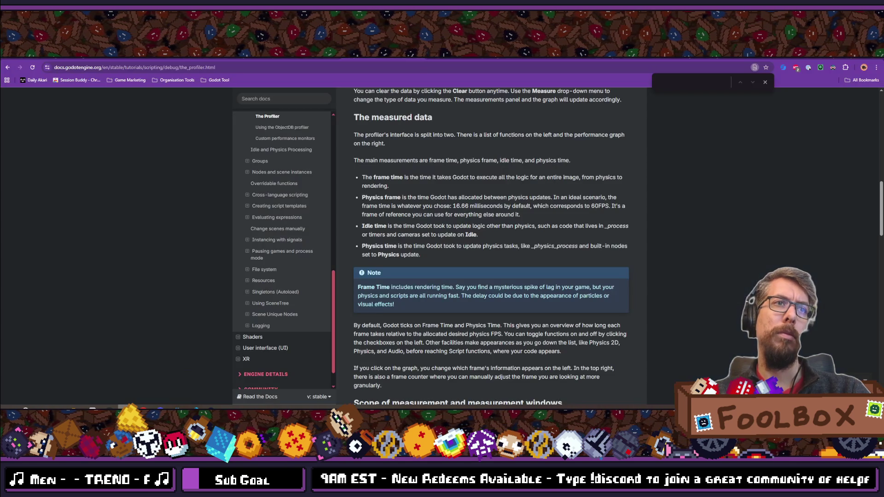
click(7, 67)
scroll(197, 225, up, 10)
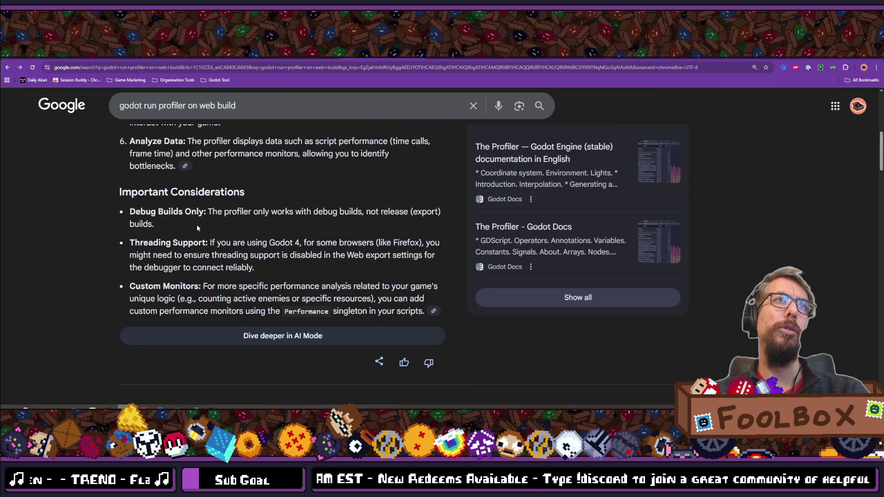
scroll(197, 224, up, 3)
scroll(197, 224, down, 2)
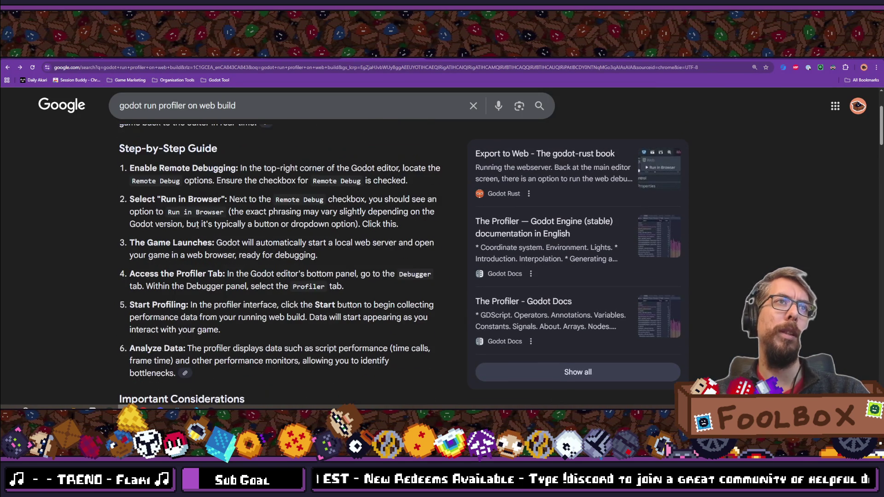
scroll(197, 224, up, 2)
scroll(197, 228, down, 1)
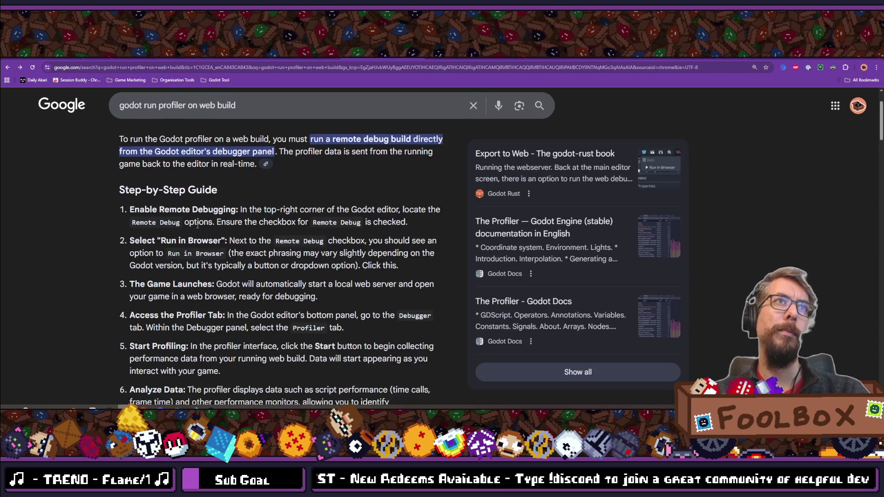
scroll(197, 227, down, 1)
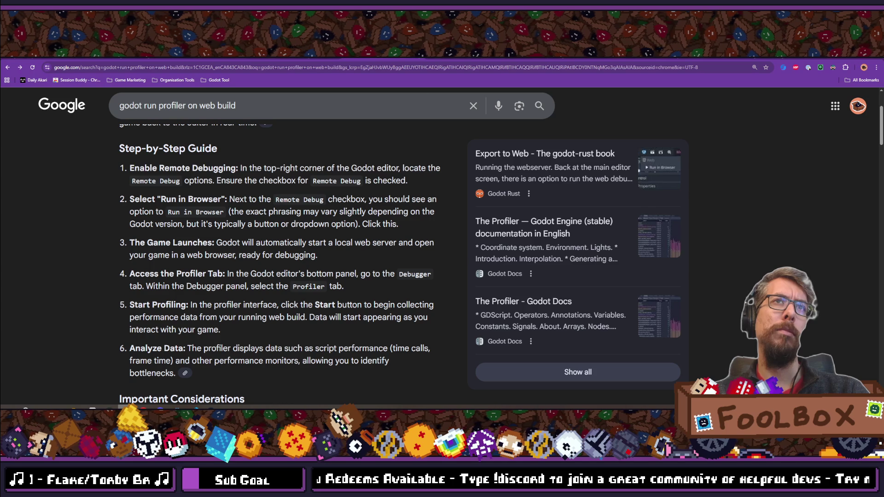
key(alt+Tab)
click(808, 62)
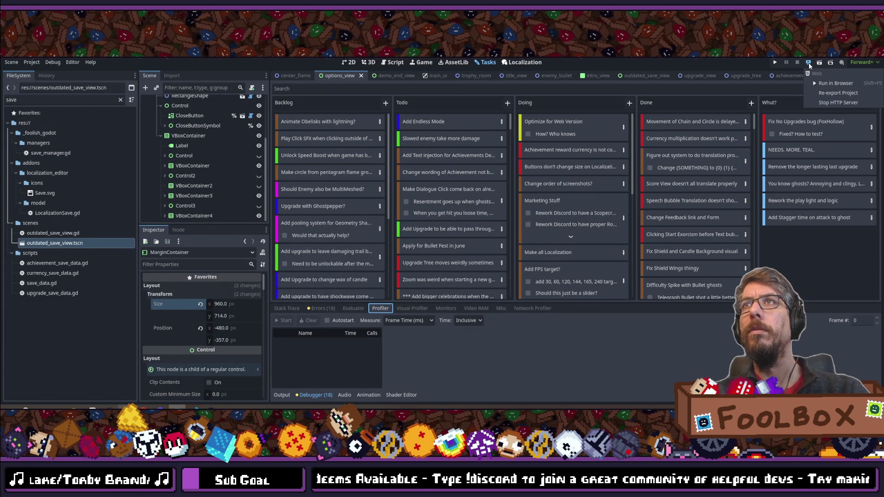
click(820, 63)
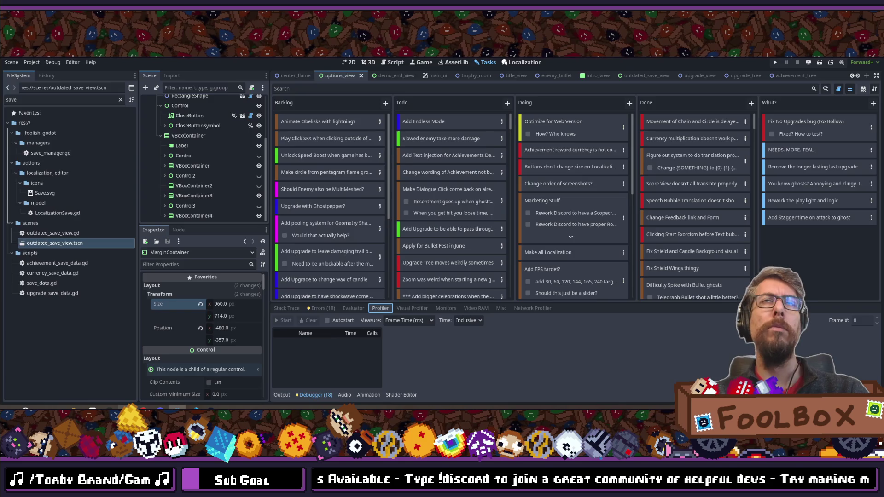
key(alt+Tab)
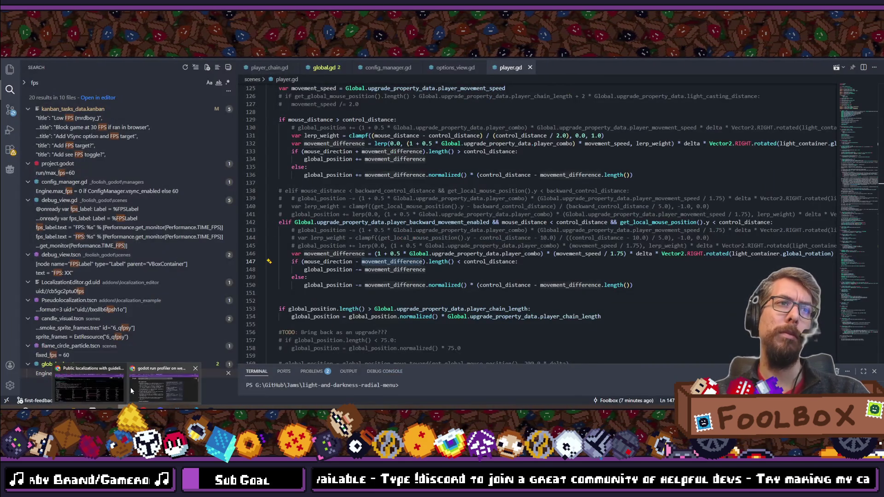
click(130, 388)
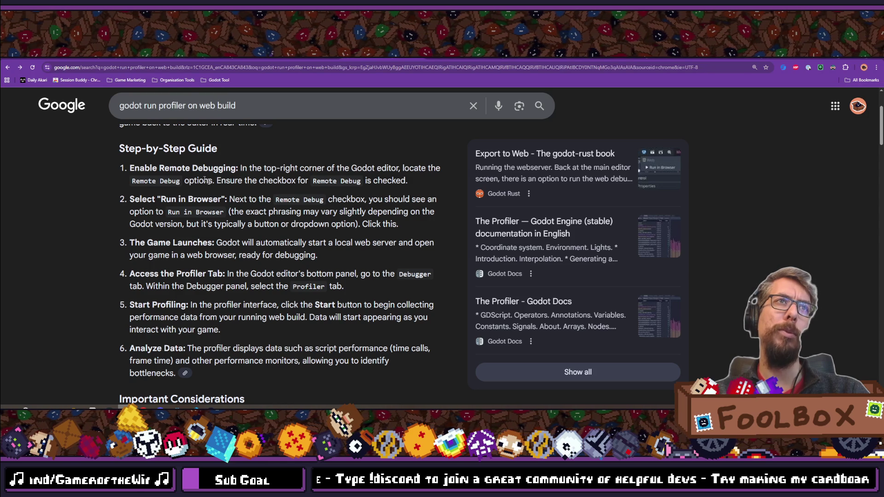
key(alt+Tab)
mouse_move(199, 411)
click(200, 390)
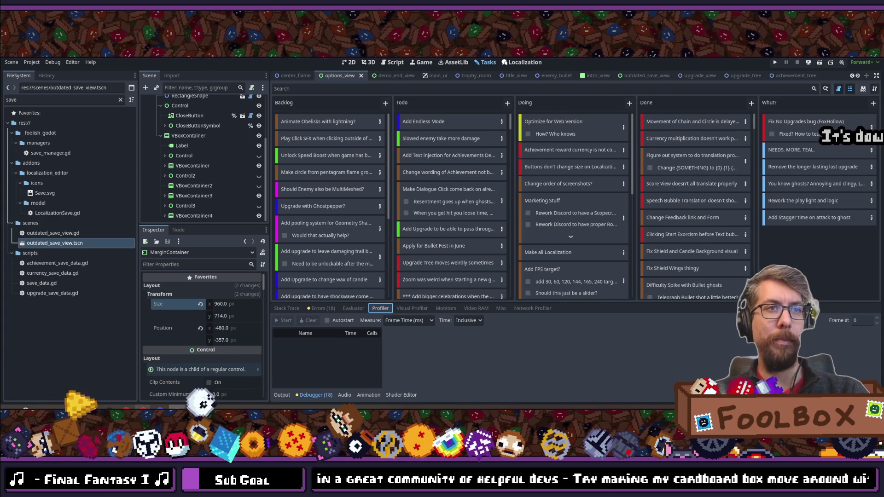
key(alt+Tab)
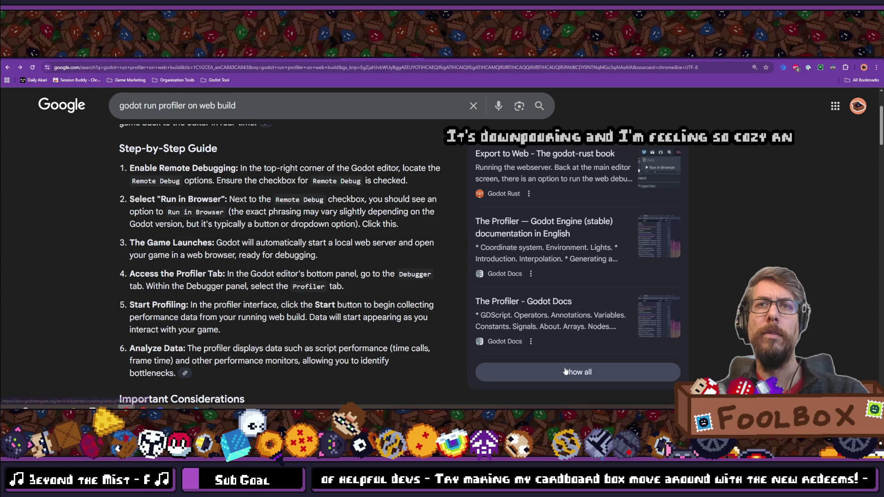
click(563, 177)
scroll(517, 216, down, 6)
scroll(518, 216, down, 3)
scroll(518, 215, up, 3)
scroll(518, 216, down, 3)
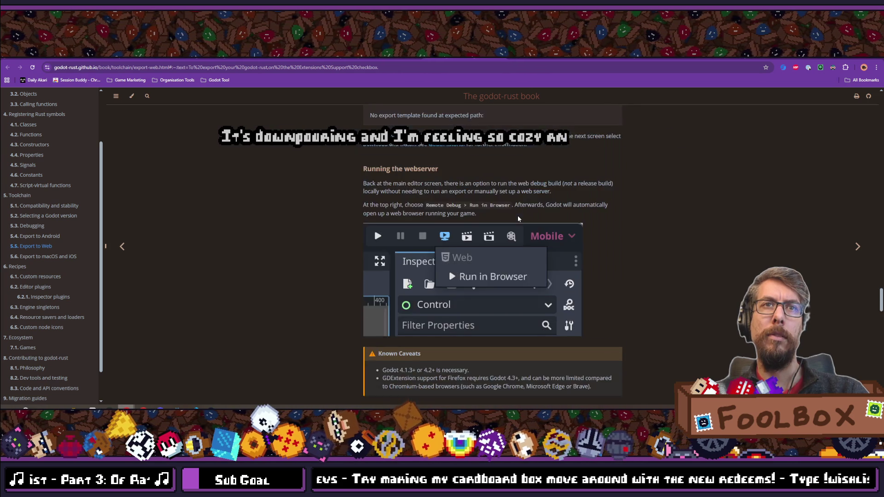
scroll(518, 215, down, 5)
scroll(518, 215, down, 4)
scroll(518, 215, down, 4)
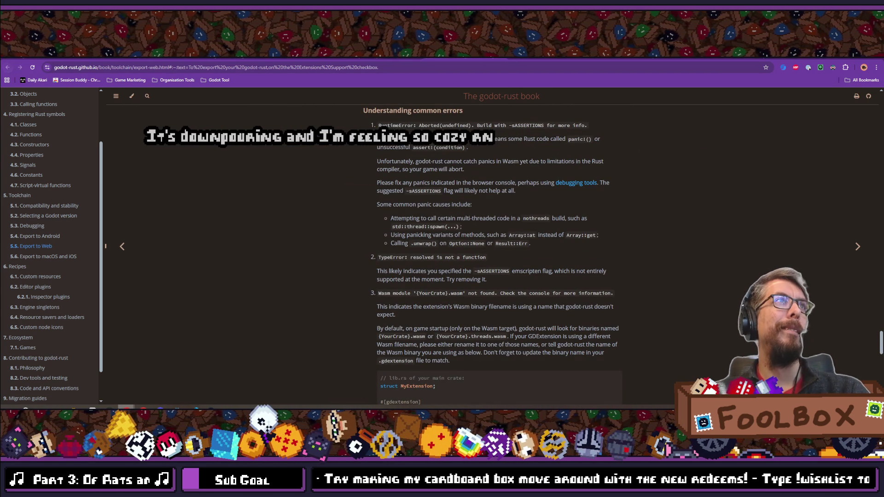
key(alt+Left)
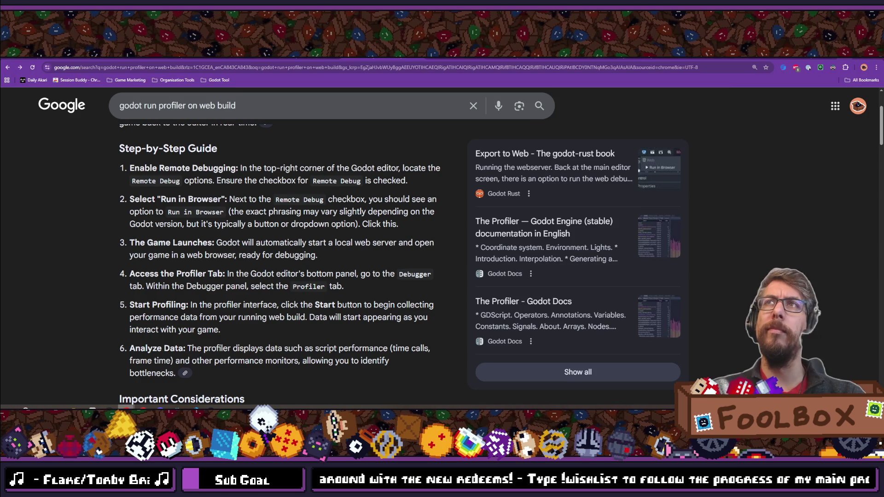
Step: Back in Godot, glance at the Remote Deploy options, dismiss them, and open the Project menu
key(alt+Tab)
click(808, 63)
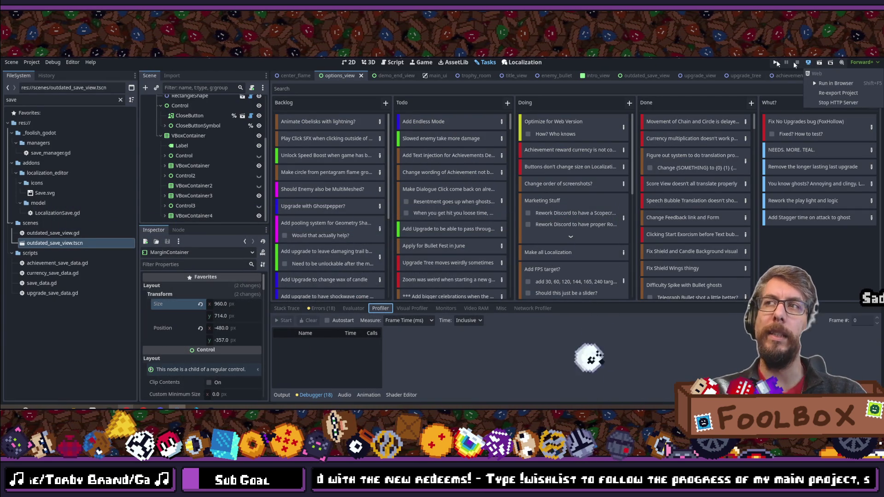
key(Escape)
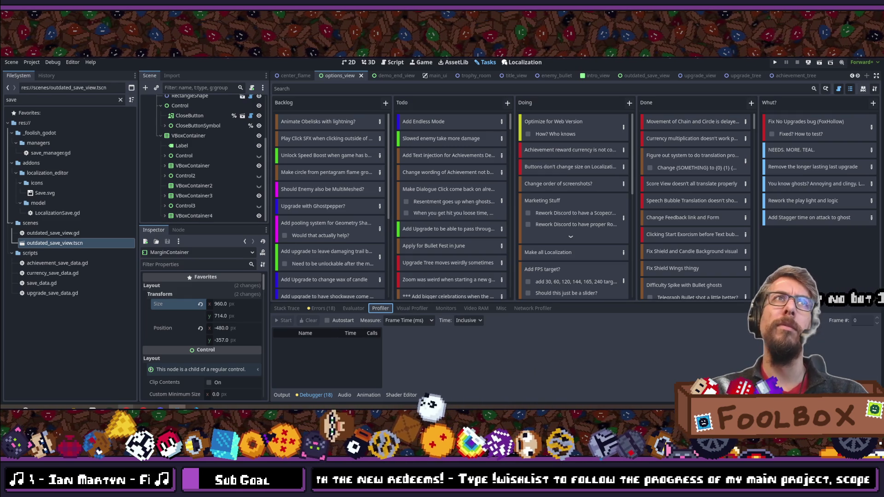
click(38, 64)
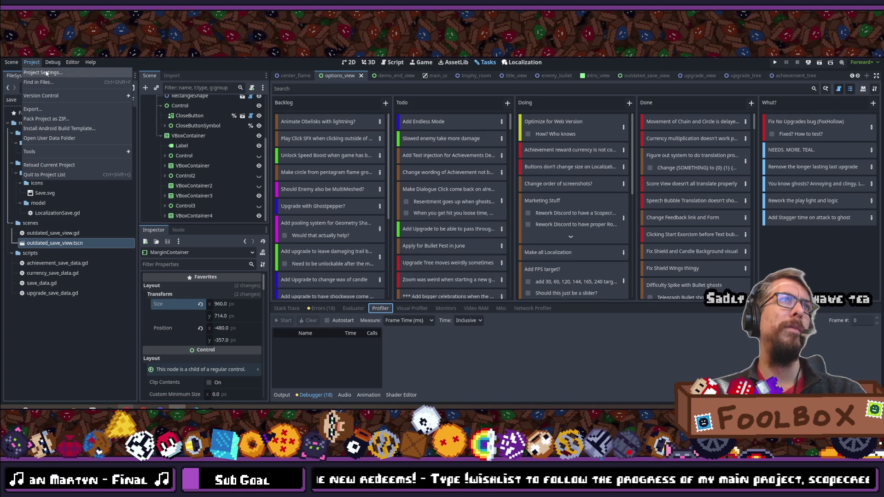
click(46, 74)
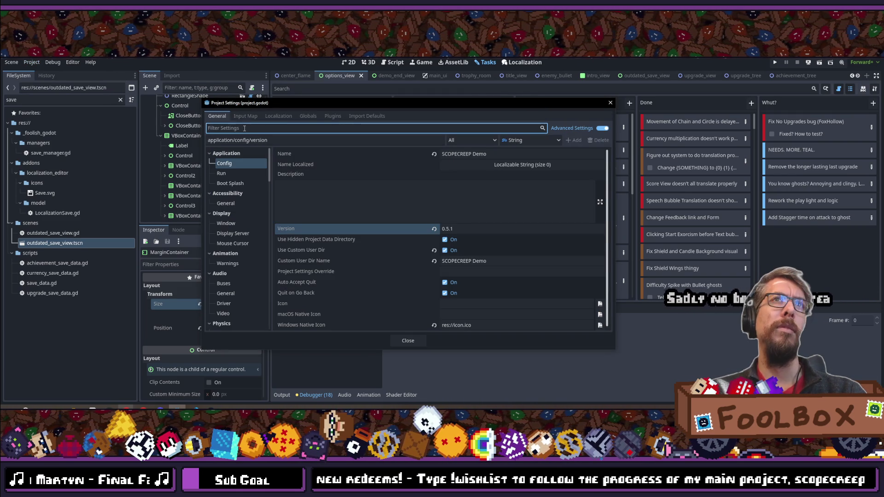
text(remote)
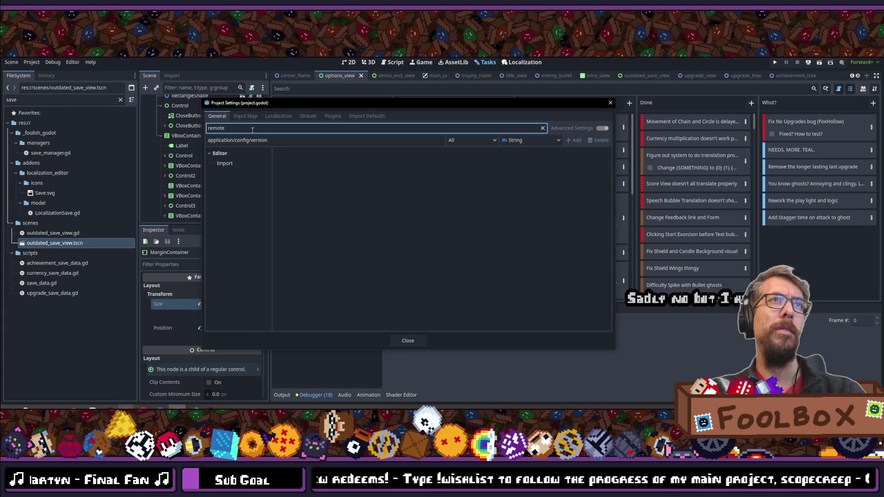
click(225, 163)
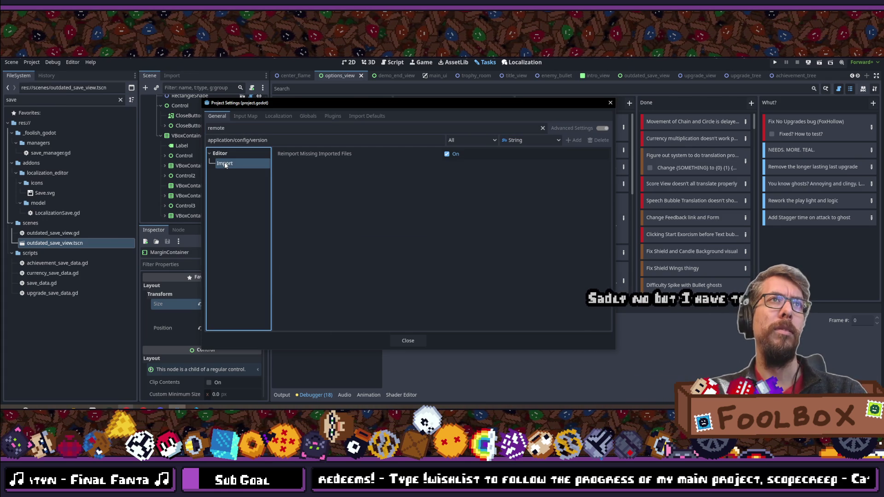
double_click(245, 129)
text(debug)
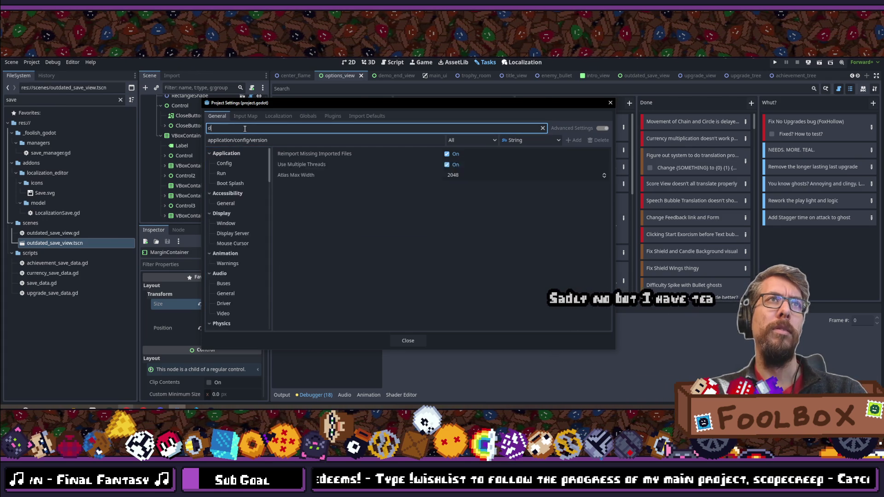
click(225, 164)
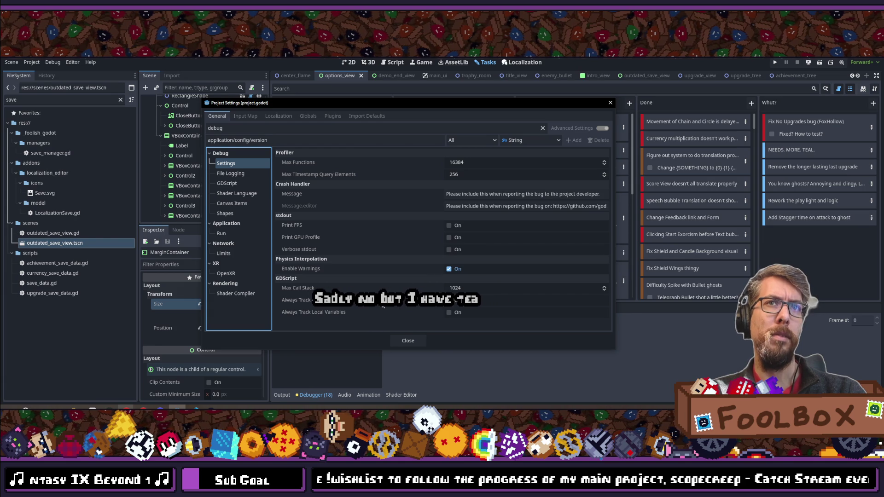
click(228, 173)
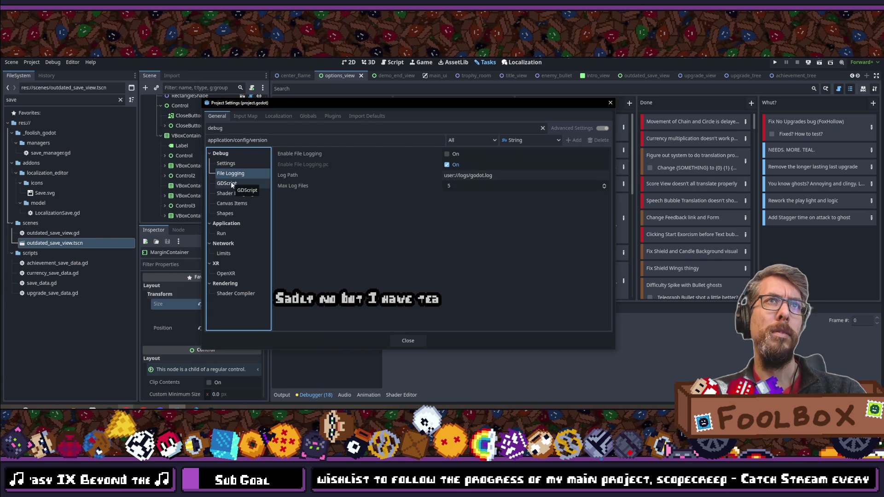
click(232, 184)
click(240, 195)
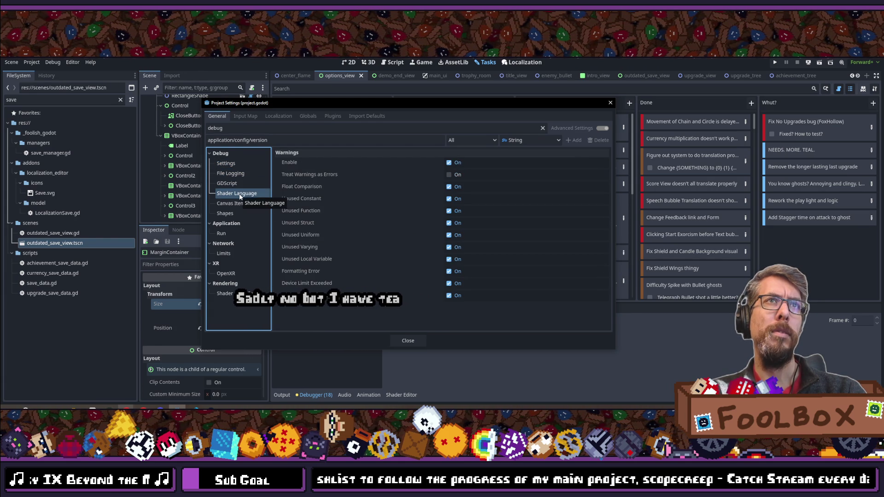
click(236, 234)
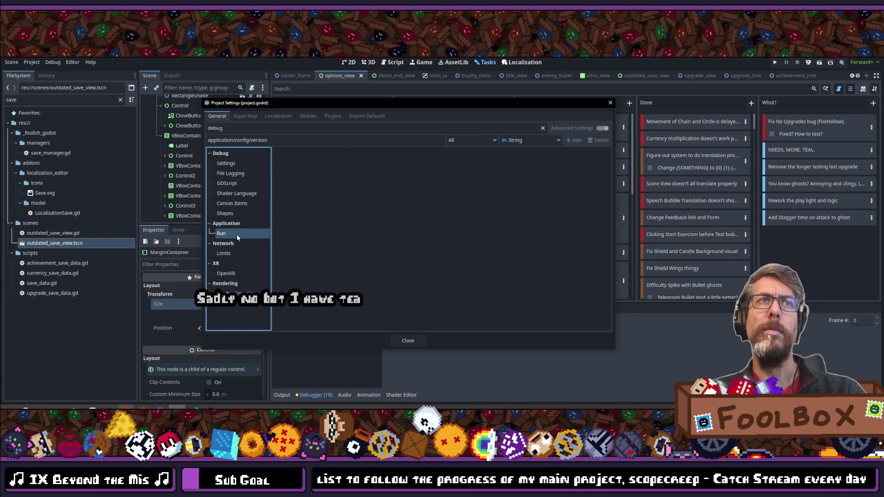
click(611, 104)
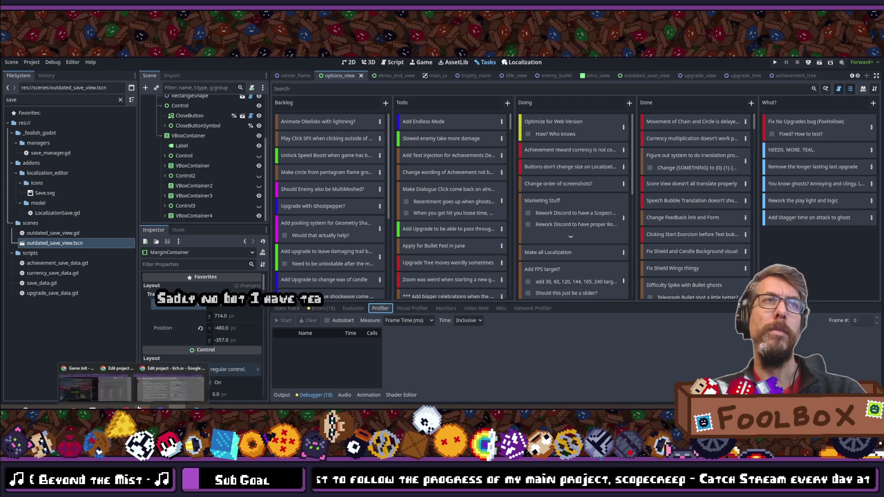
Step: Scroll through the Google results and go to page 2
key(alt+Tab)
scroll(226, 238, down, 10)
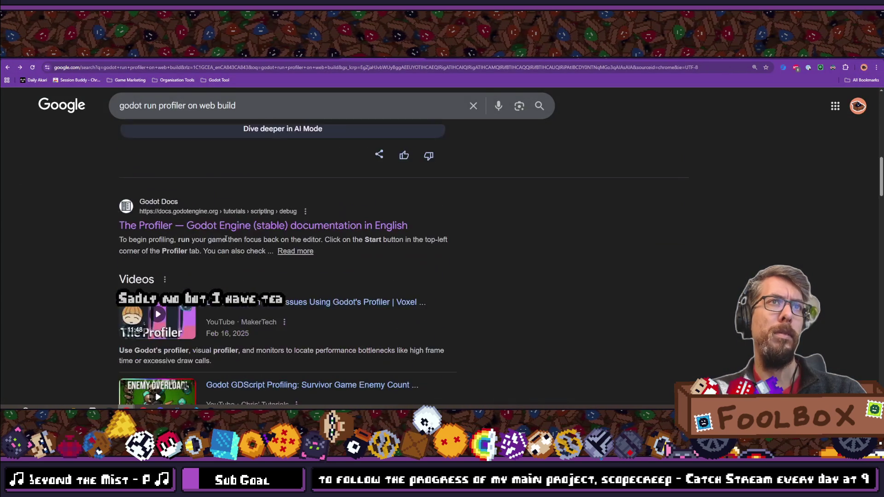
scroll(226, 238, down, 5)
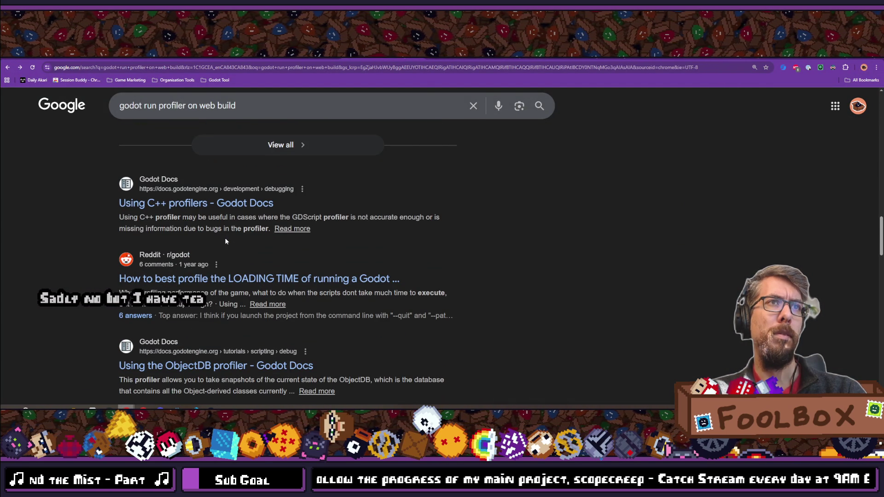
scroll(255, 282, down, 2)
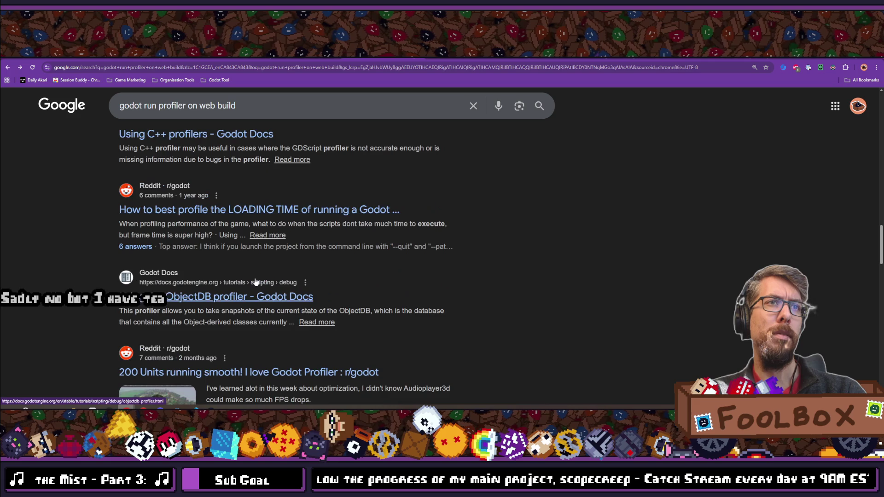
scroll(255, 279, down, 1)
scroll(256, 278, down, 2)
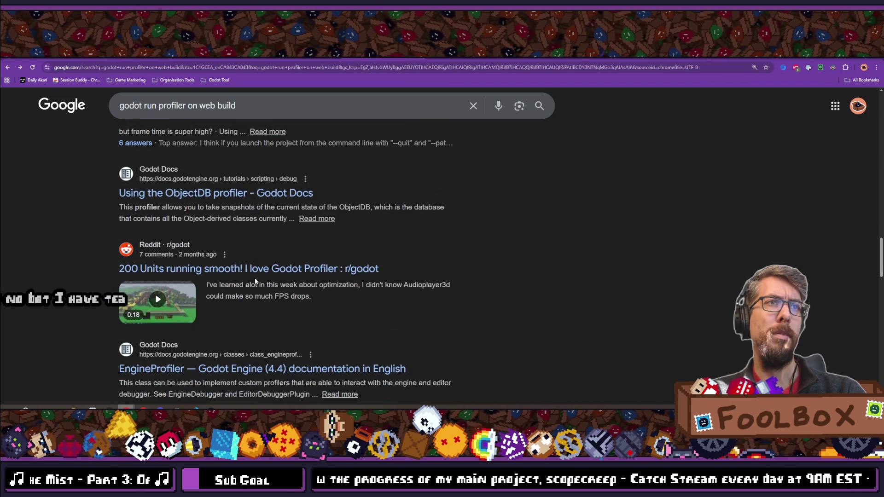
scroll(255, 280, down, 1)
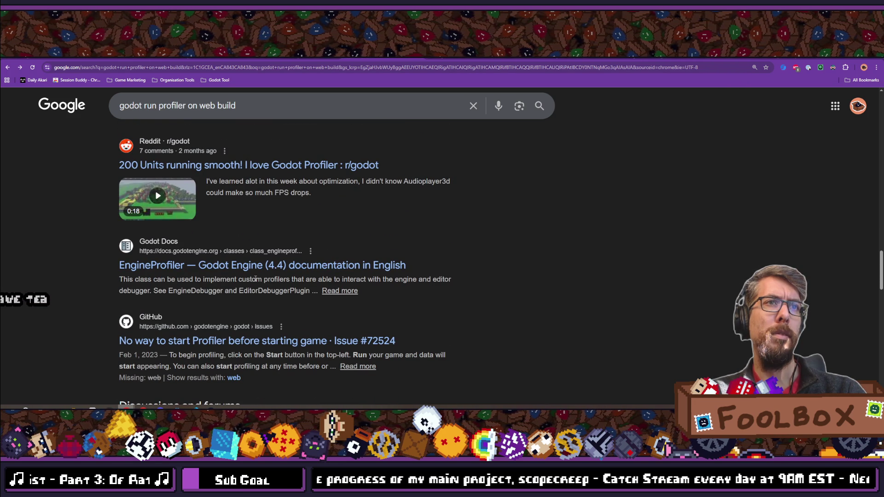
scroll(256, 279, down, 4)
scroll(256, 279, down, 3)
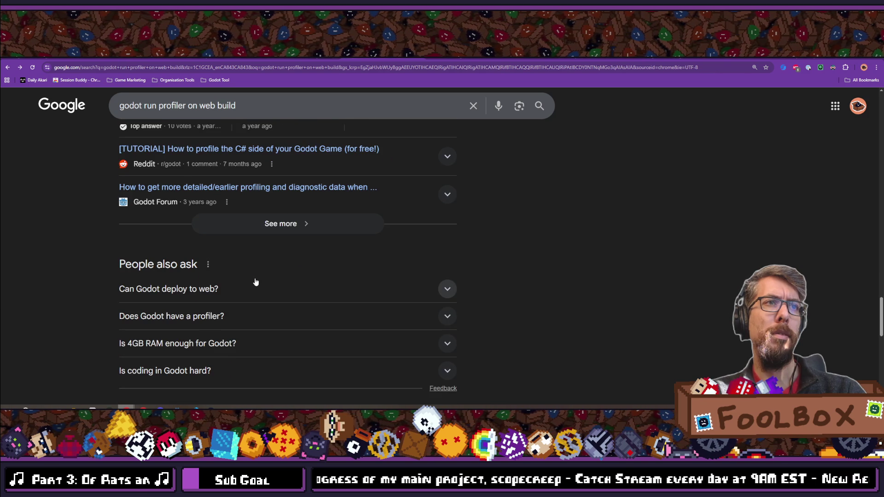
scroll(256, 282, down, 1)
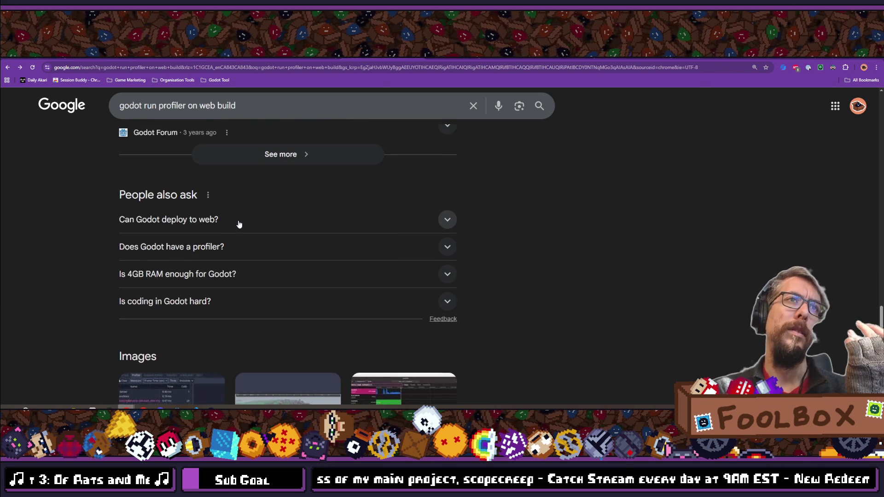
scroll(243, 224, down, 4)
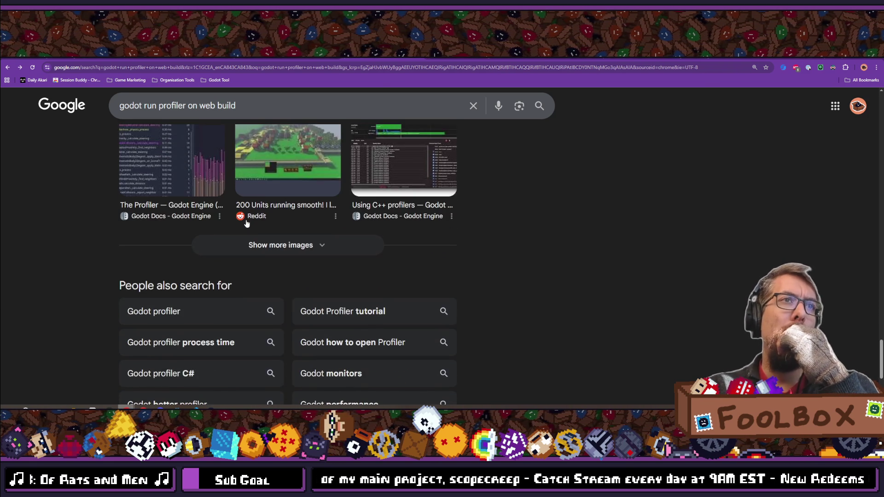
scroll(244, 230, down, 3)
click(237, 306)
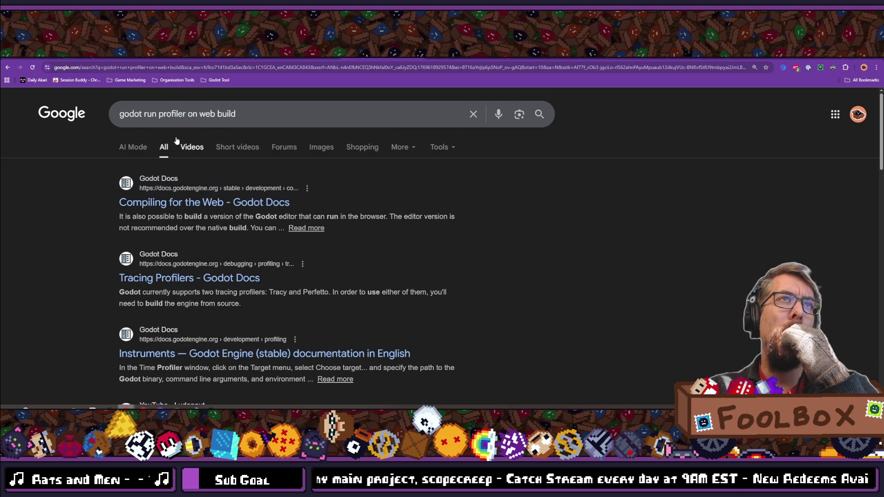
Step: Check Project > Export in Godot, close it, and return to Chrome
click(211, 389)
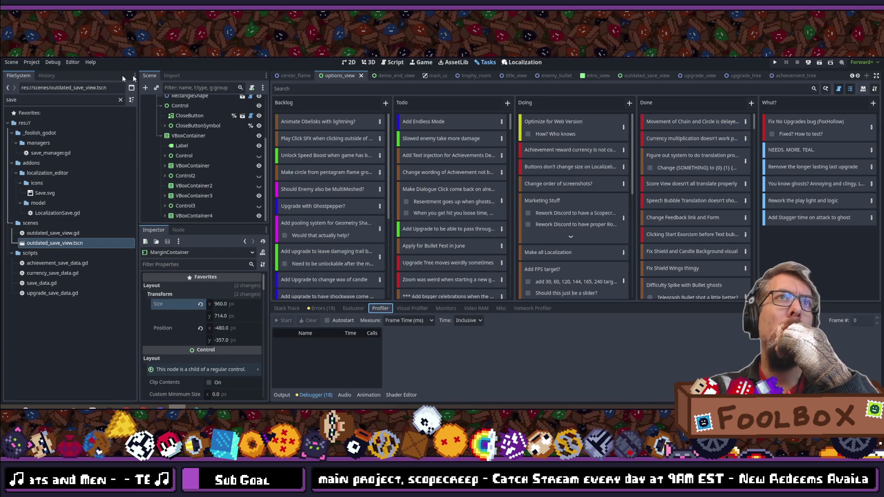
click(31, 63)
click(46, 108)
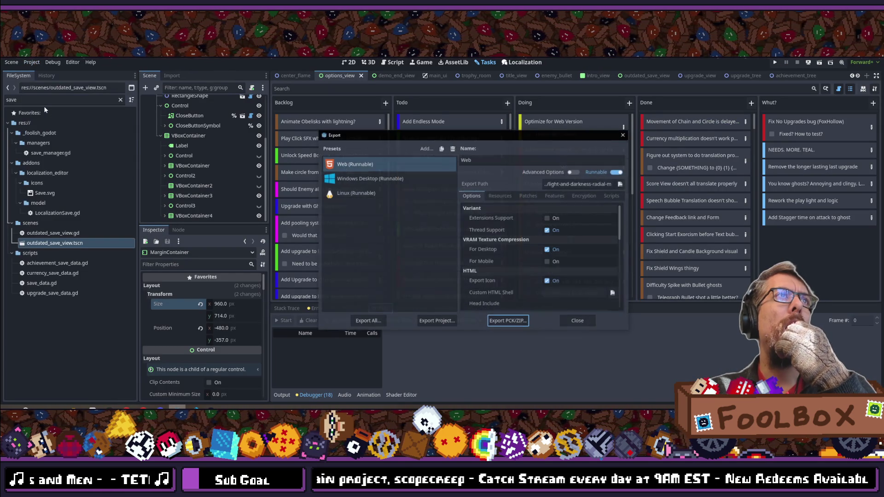
click(624, 136)
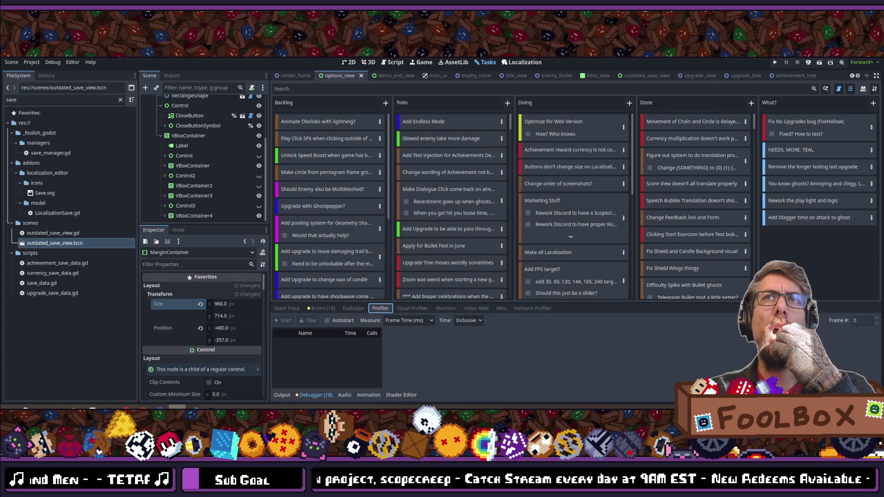
key(alt+Tab)
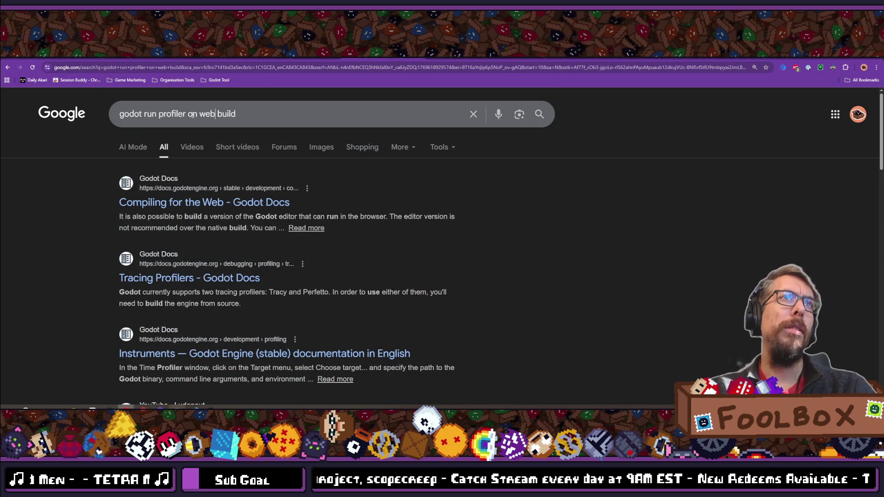
Step: Revise the Google search by appending 'or Web' and run it again
click(188, 113)
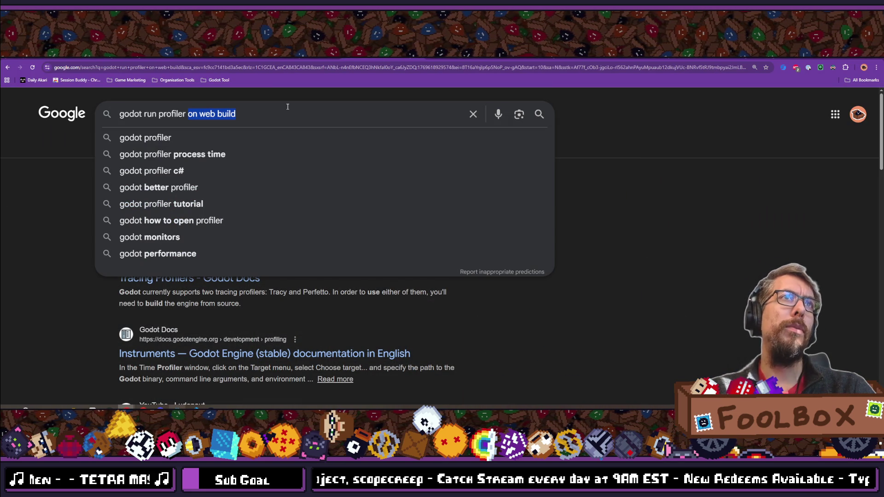
text(for Web)
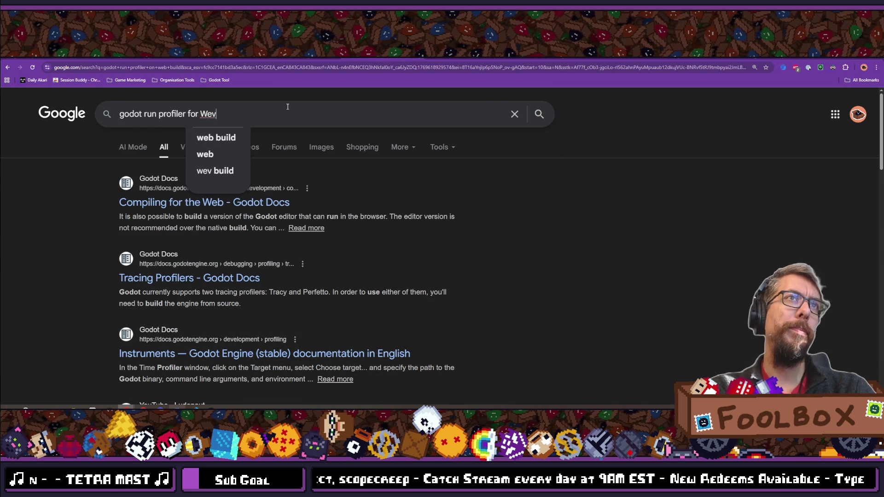
key(Return)
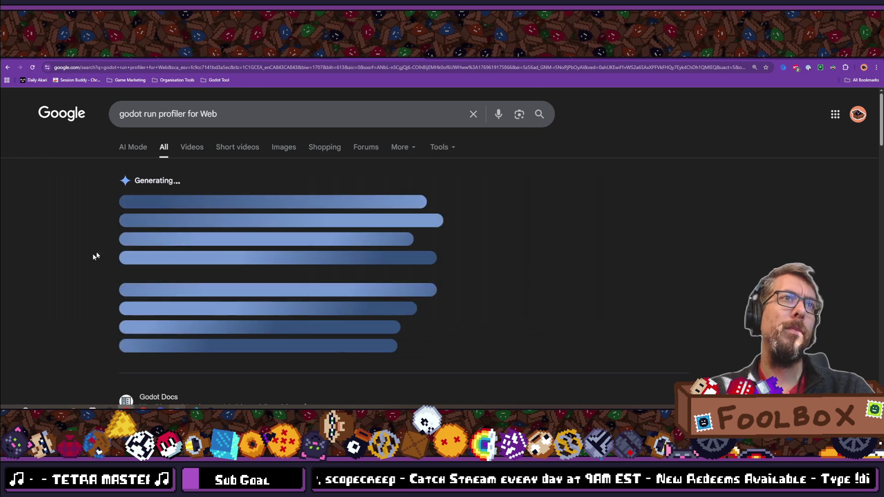
right_click(97, 234)
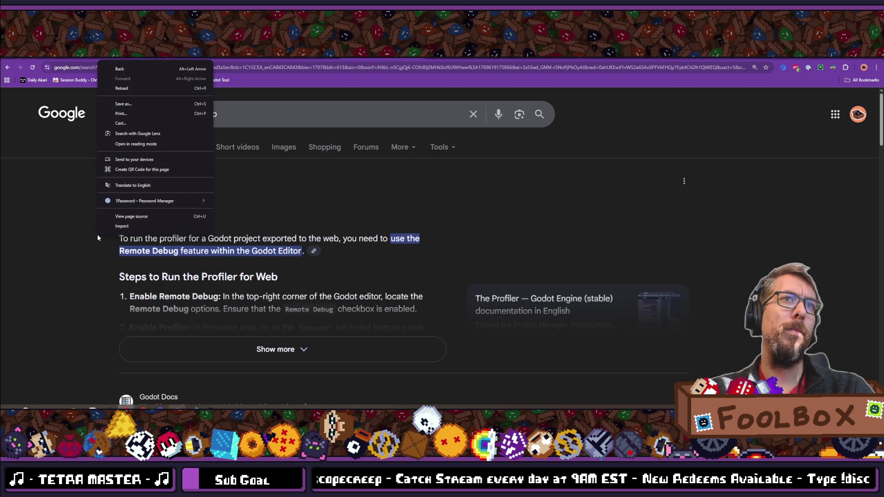
click(94, 281)
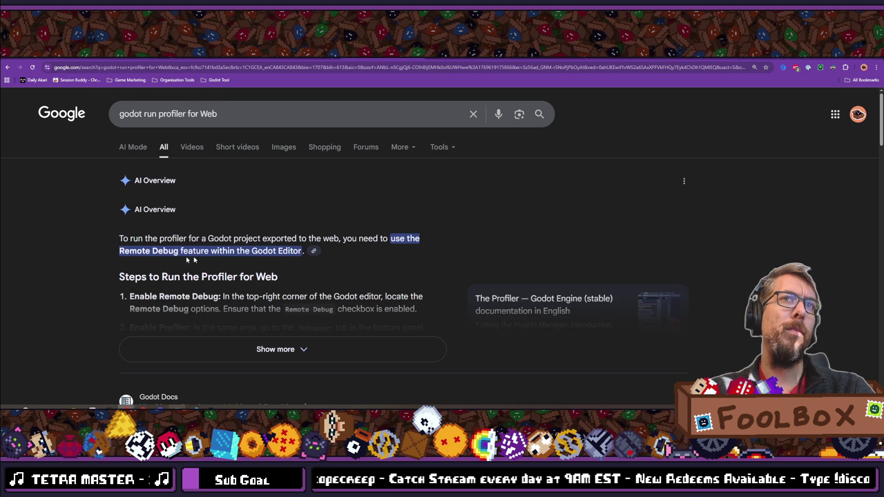
Step: Read the godot-rust Export to Web page down to Troubleshooting, then return to VS Code
click(315, 253)
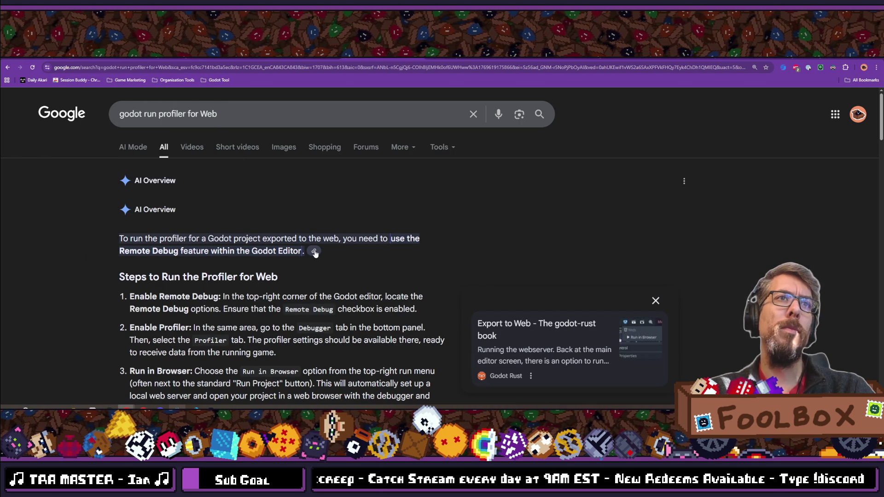
scroll(348, 258, down, 4)
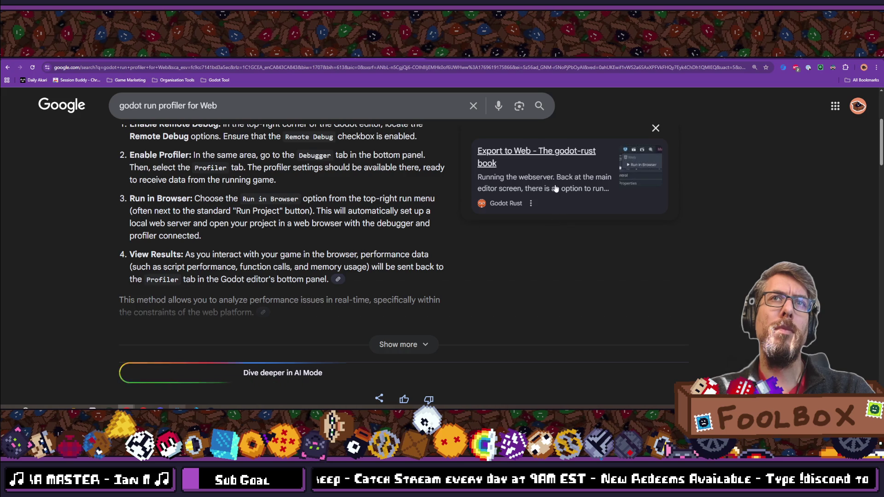
click(555, 190)
scroll(302, 253, down, 5)
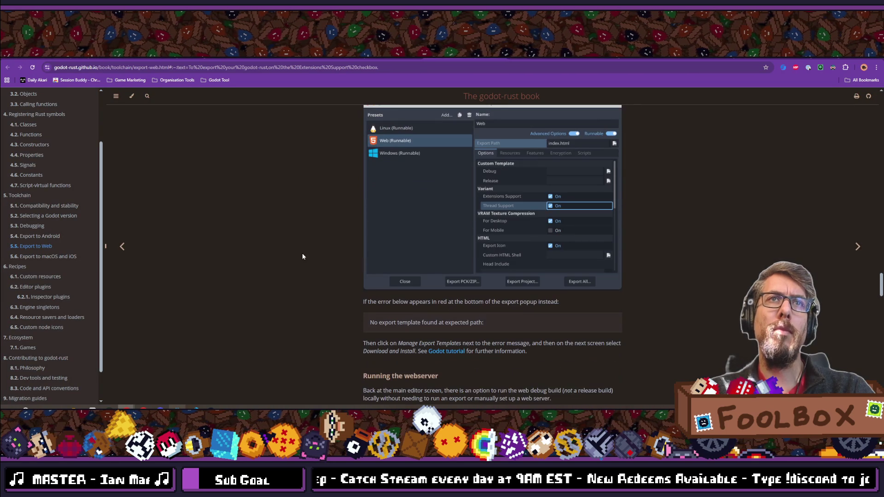
scroll(303, 256, down, 4)
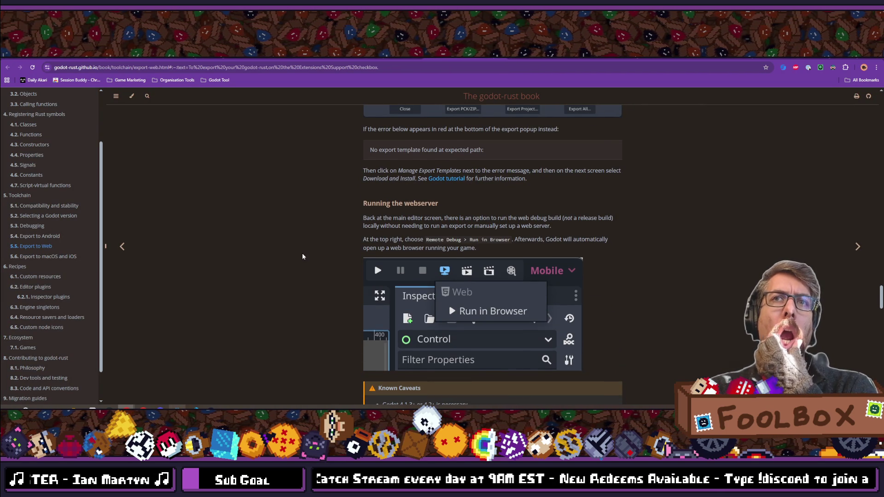
scroll(303, 256, down, 6)
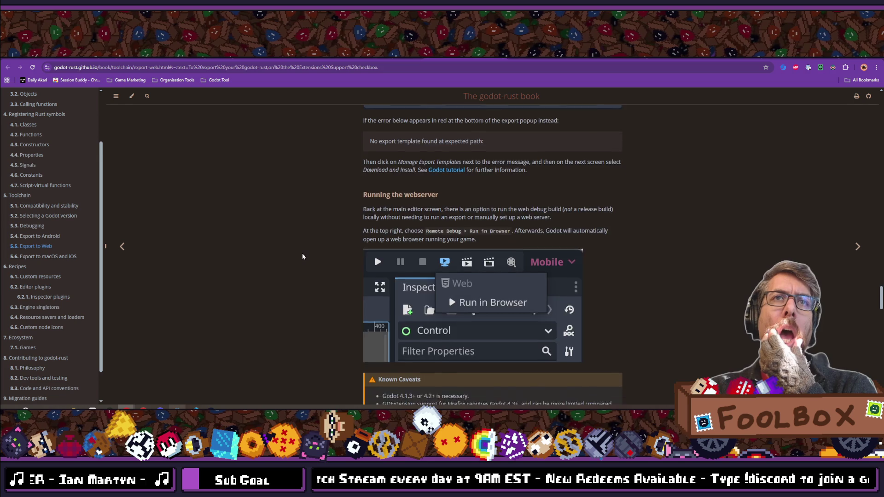
scroll(303, 256, down, 10)
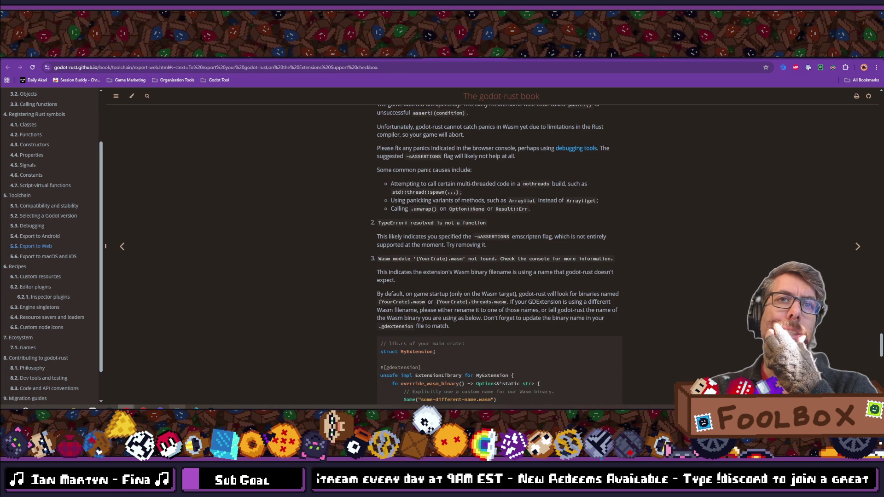
key(alt+Tab)
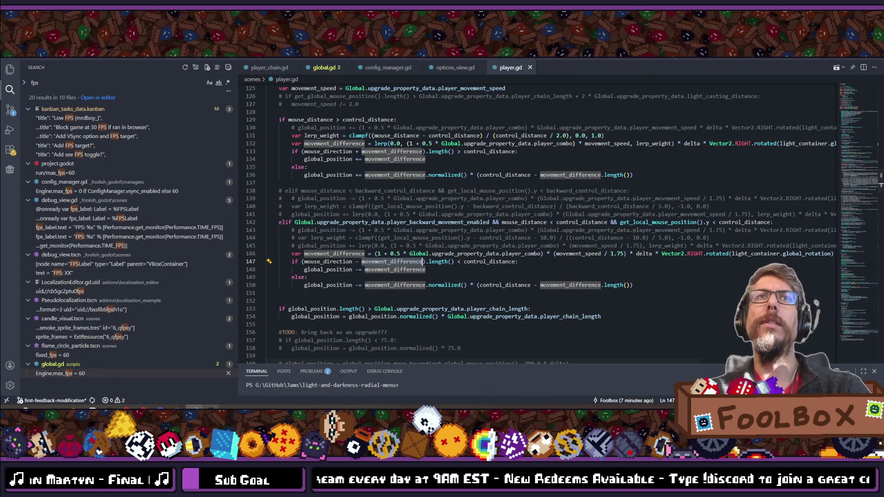
Step: In Godot, change the renderer from Forward+ to Mobile and confirm Save & Restart
key(alt+Tab)
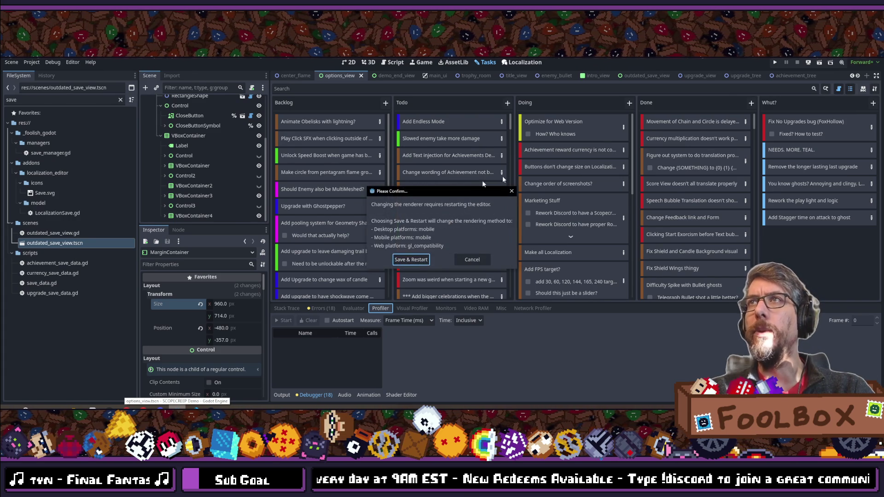
click(409, 260)
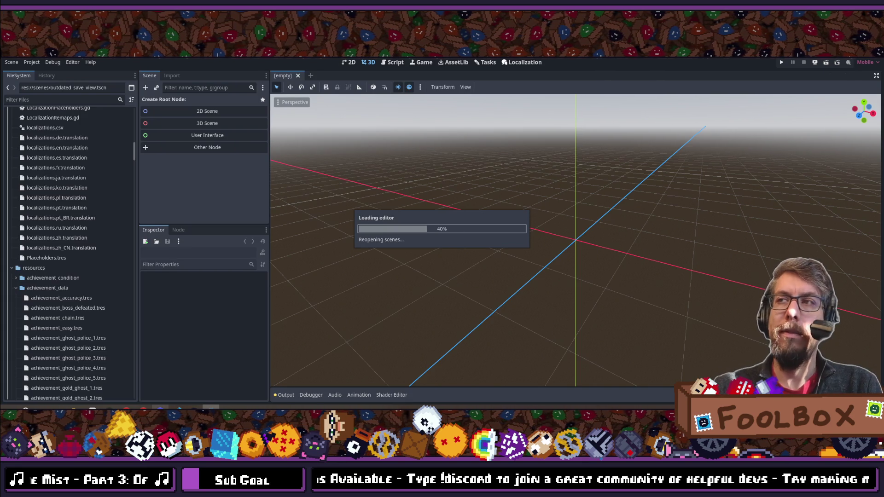
click(160, 408)
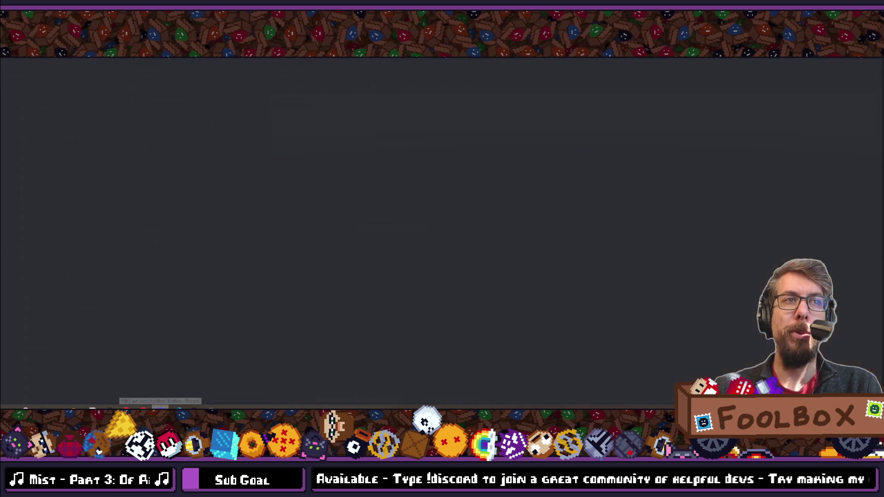
Step: View both kitten photos in pet-pics full size and zoomed in
click(221, 328)
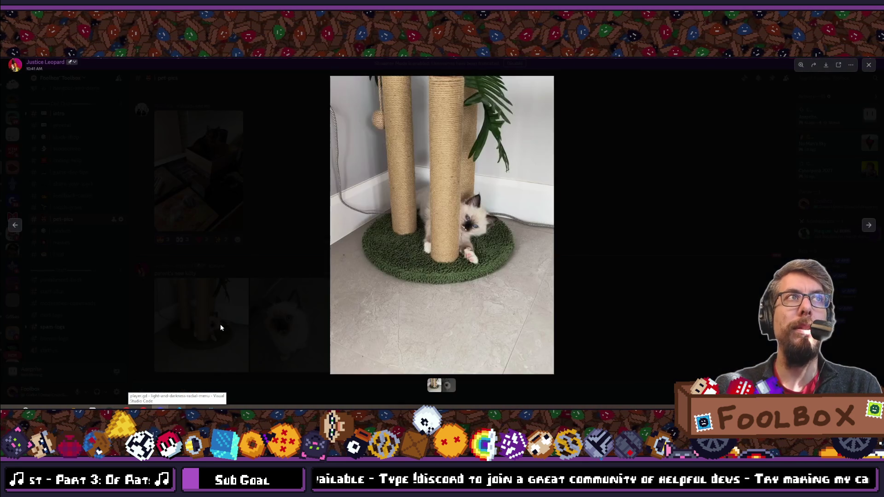
click(472, 218)
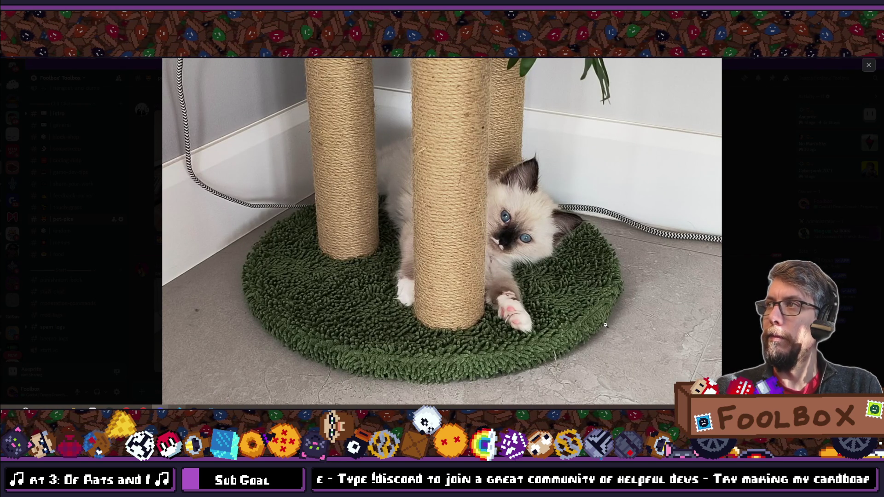
click(740, 231)
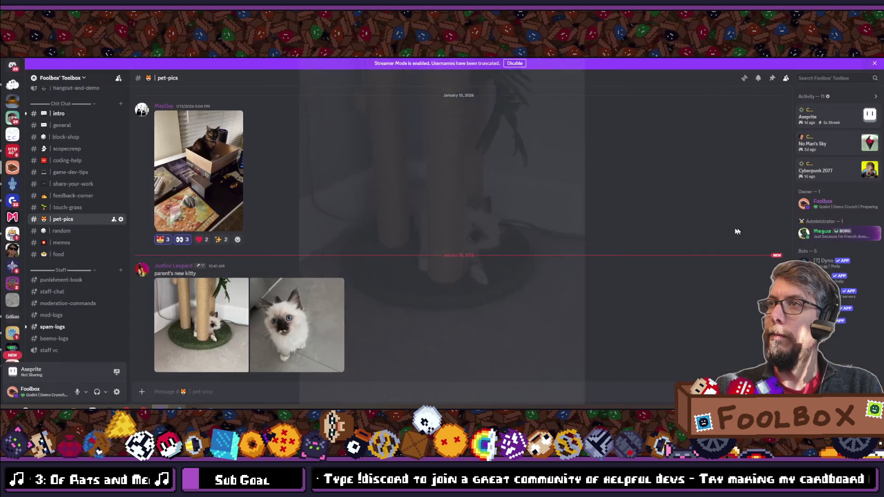
click(268, 322)
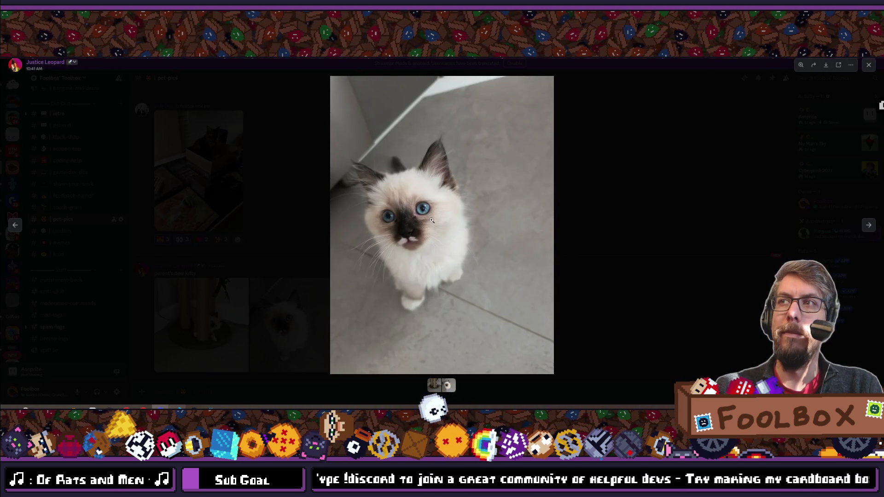
click(431, 220)
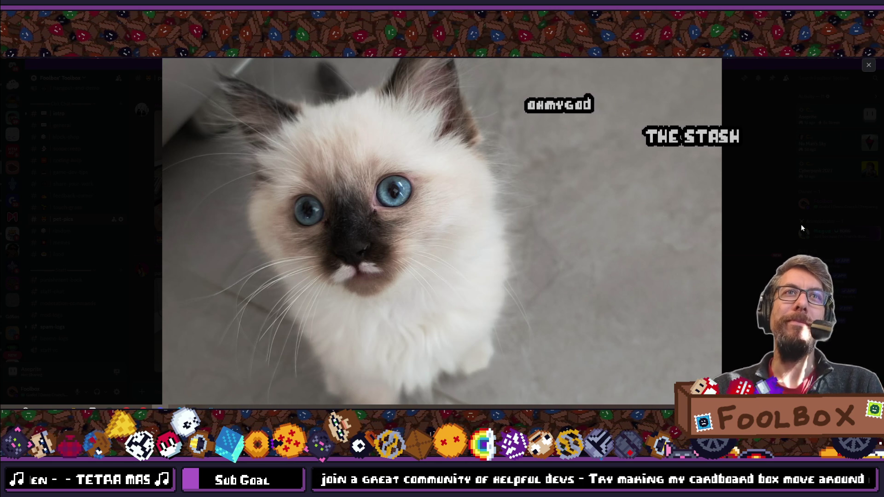
click(793, 212)
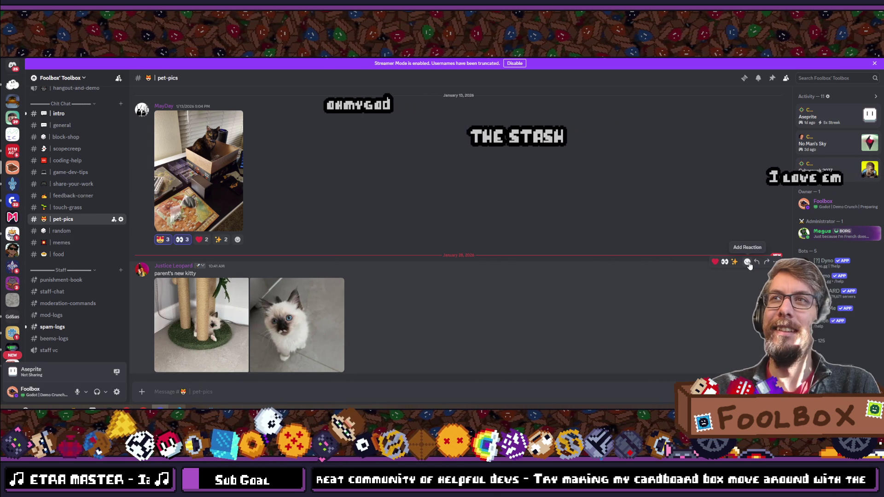
Step: React to the kitten post with 😻 and a heart, then return to Godot
click(747, 262)
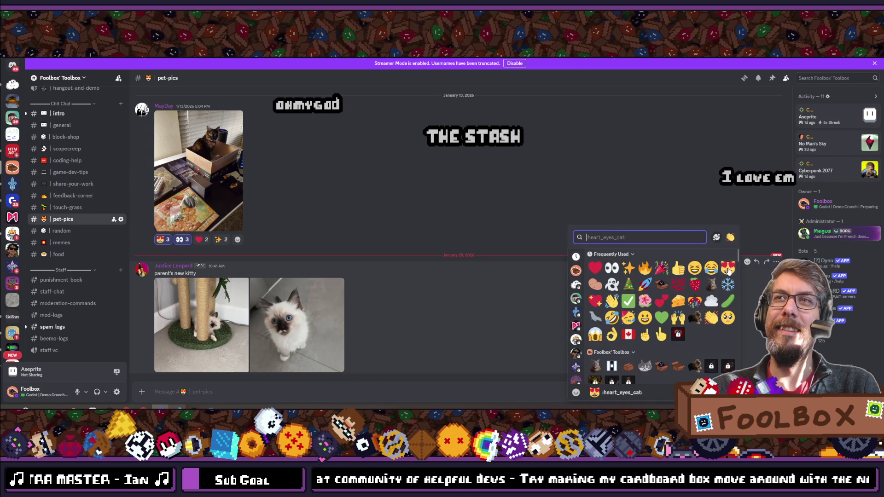
click(728, 268)
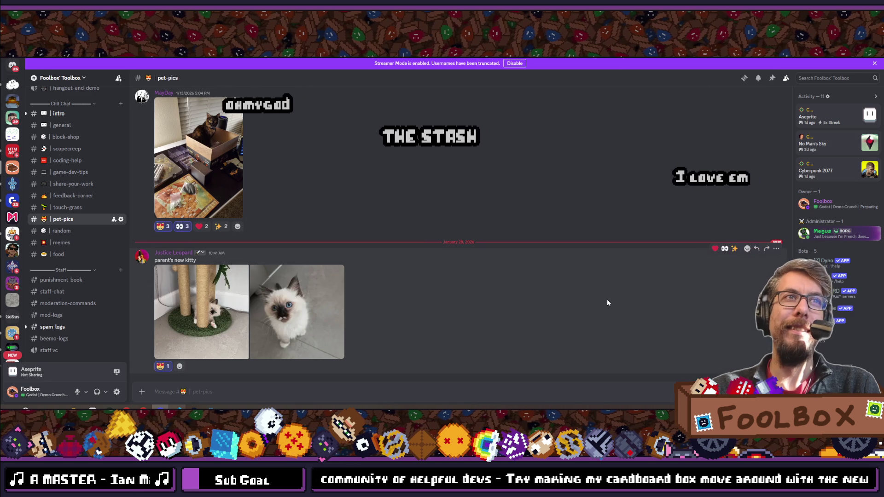
click(715, 248)
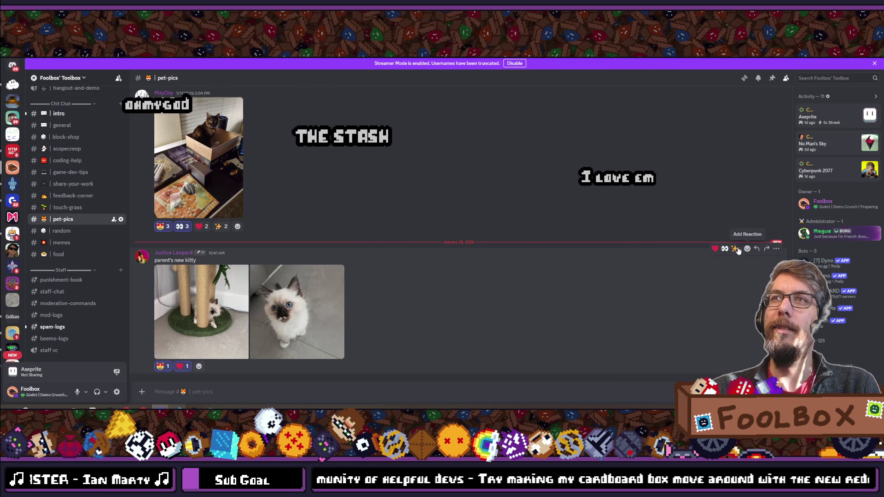
key(alt+Tab)
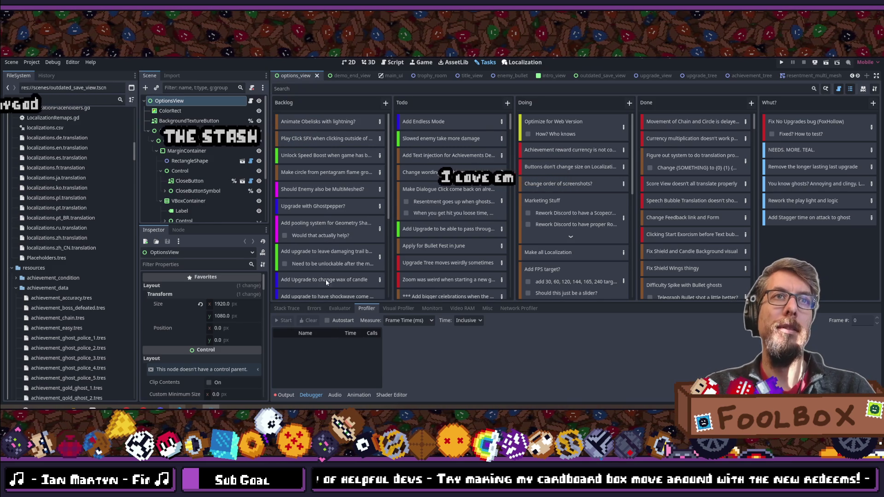
Step: Run Scope Creep with the F3 debug stats overlay and continue into the level 4 upgrade tree
drag(339, 303, 339, 235)
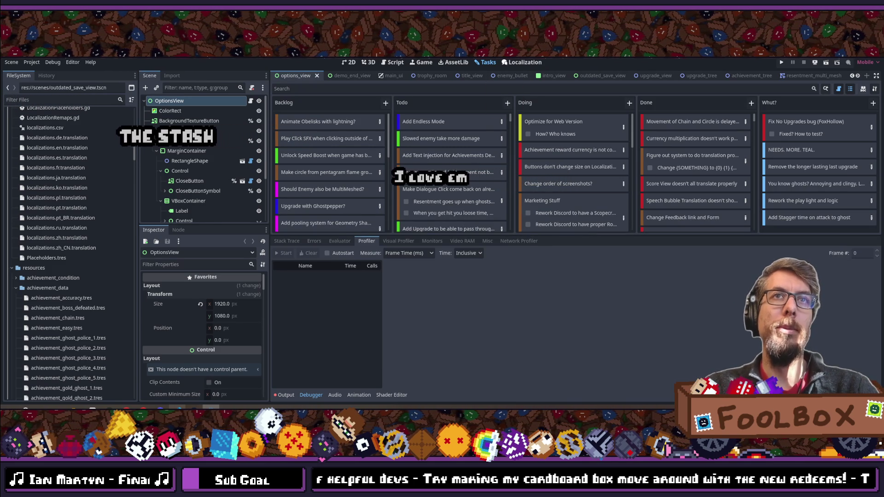
click(782, 63)
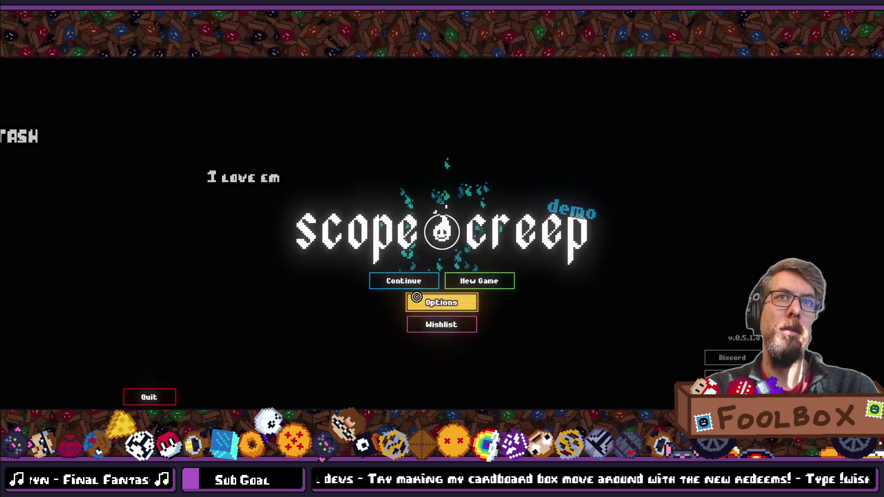
click(455, 303)
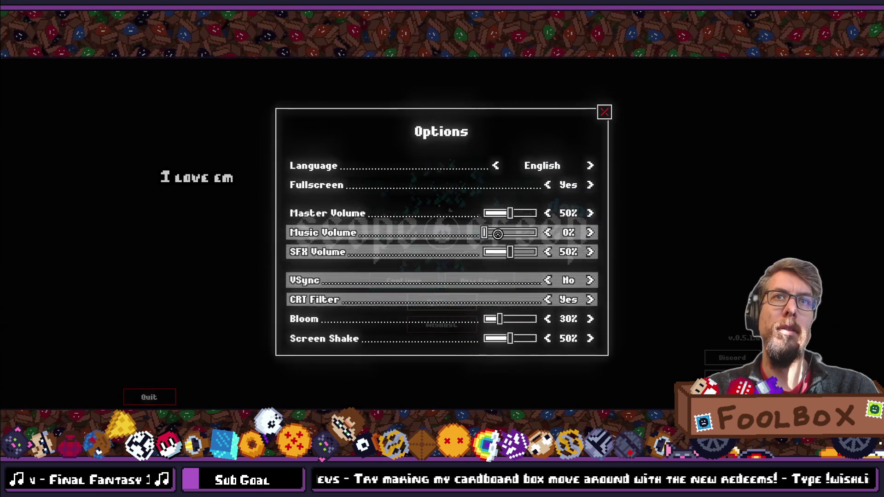
click(605, 111)
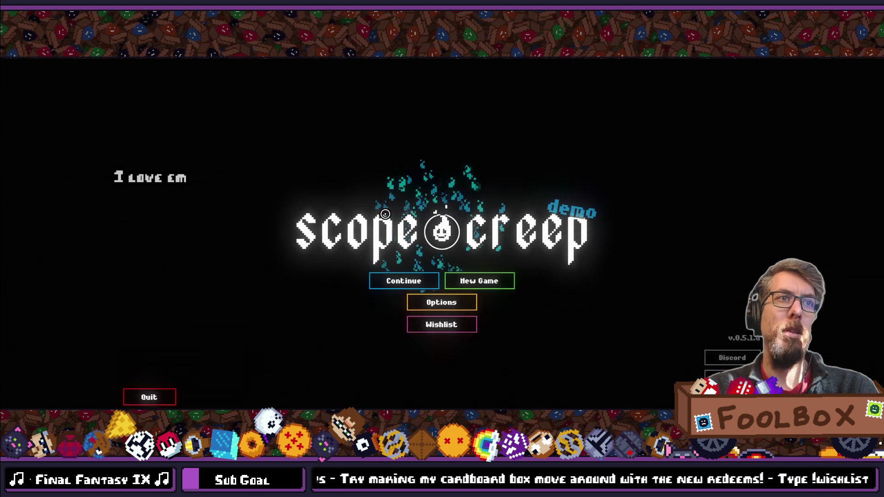
key(F3)
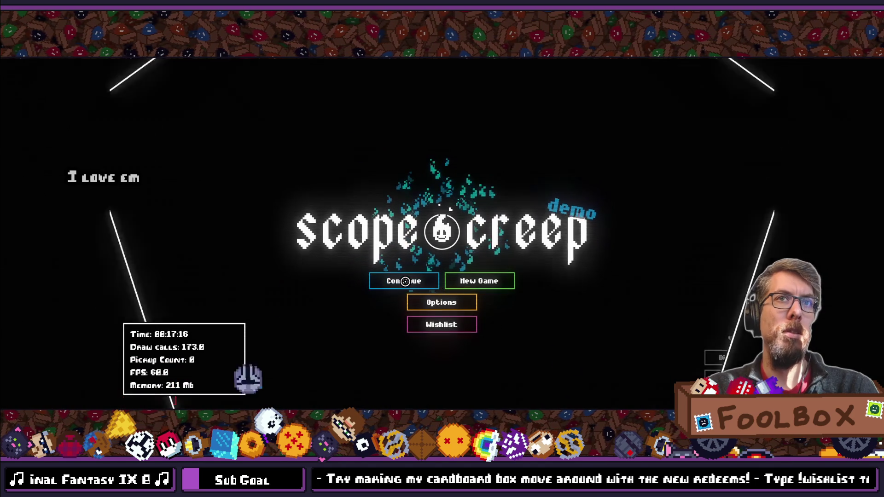
click(405, 281)
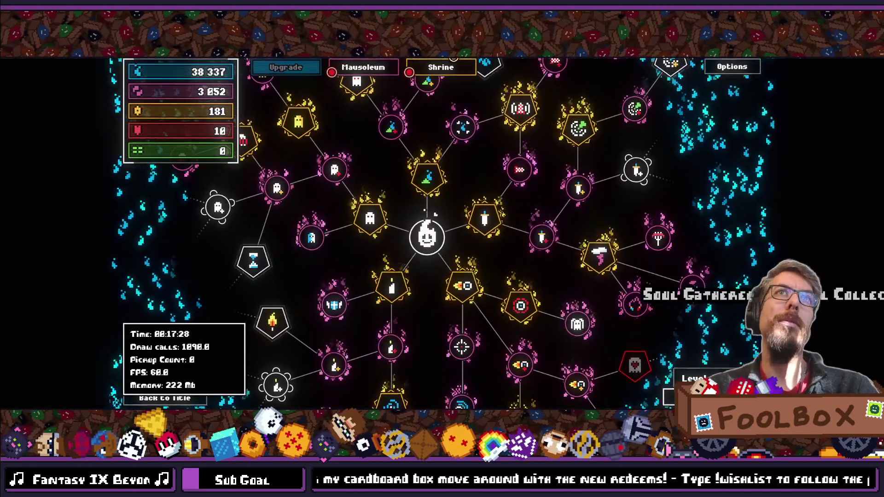
key(F11)
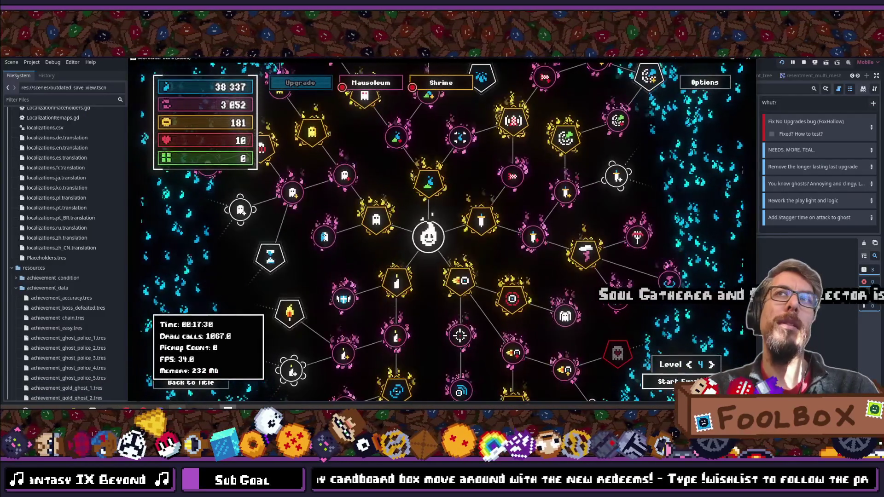
Step: Close the game window and set the renderer to gl_compatibility with Save & Restart
click(748, 58)
click(863, 94)
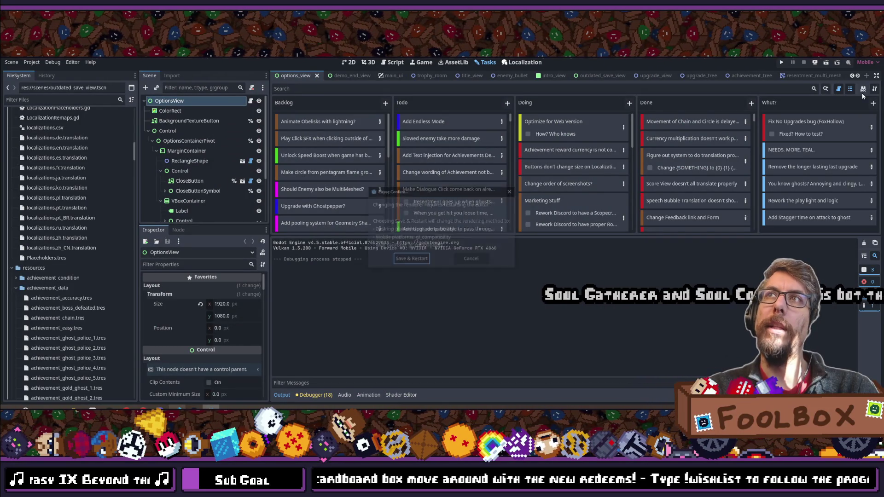
click(411, 260)
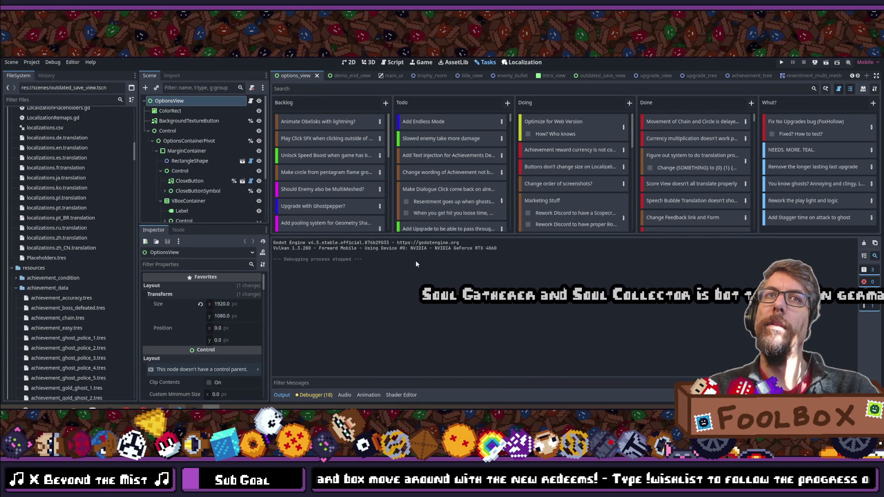
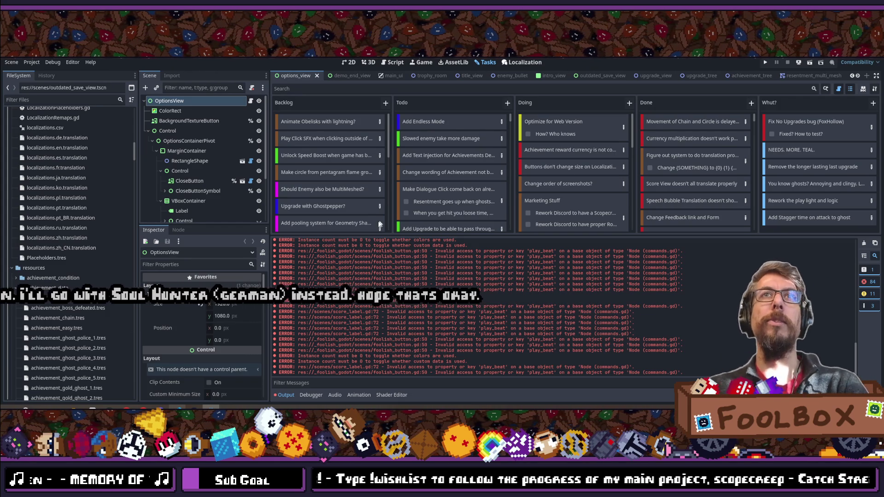
Step: Enlarge the Tasks board above the Output log and run the Scopecreep project as a debug build
drag(390, 234, 390, 269)
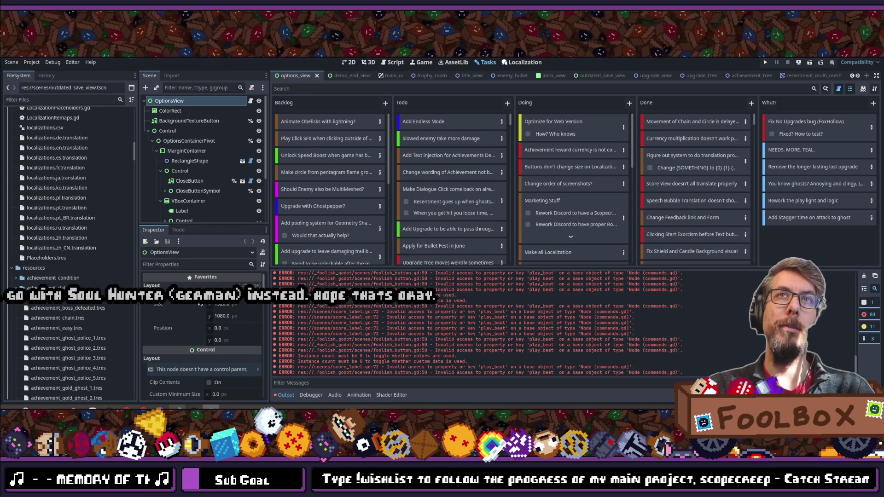
click(766, 62)
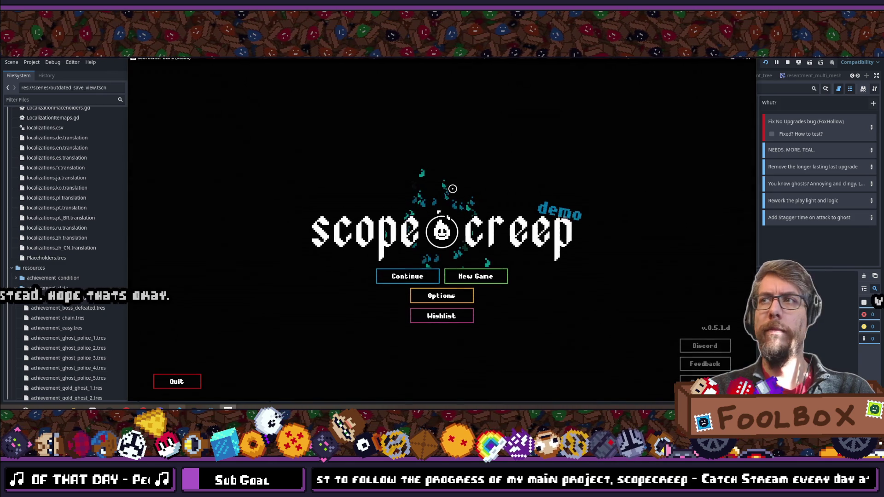
Step: Continue the saved game, pan around the upgrade tree, and return to the Godot editor
click(421, 276)
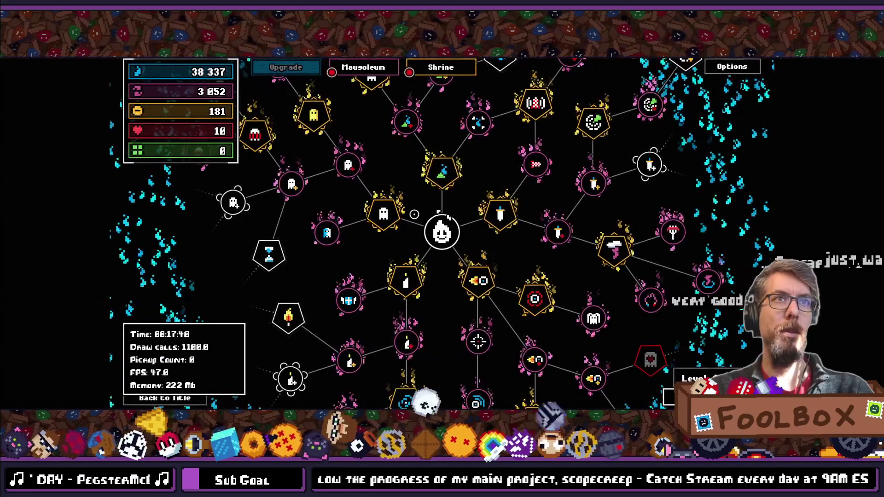
mouse_move(444, 209)
mouse_down()
mouse_move(403, 230)
mouse_move(460, 189)
mouse_move(433, 175)
mouse_move(411, 218)
mouse_up()
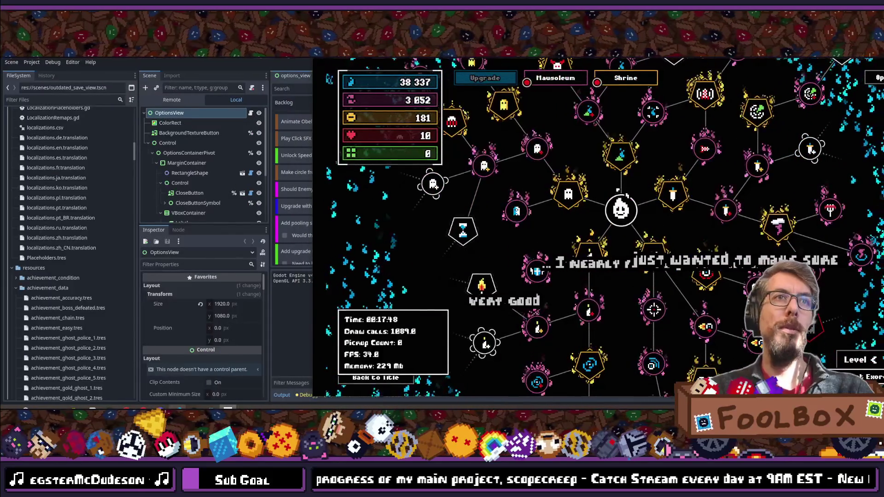
key(alt+Tab)
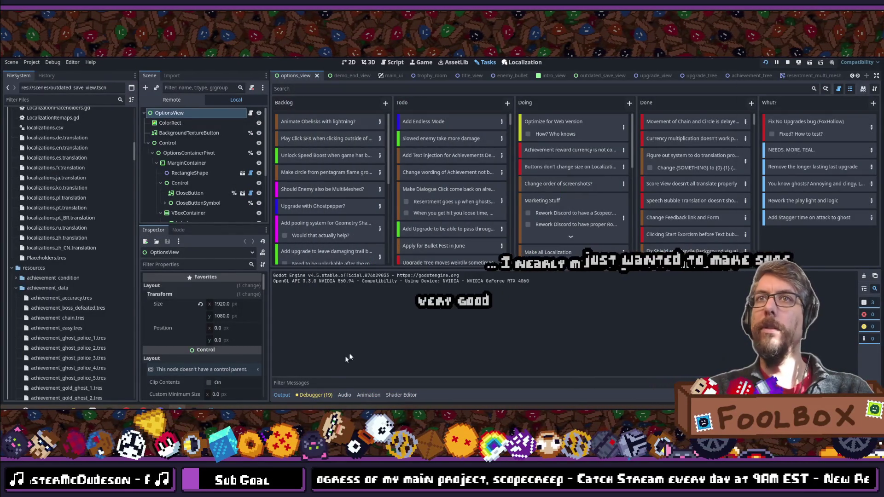
Step: Record a Profiler session while the game shows its upgrade tree, then close the game window
click(315, 395)
click(283, 286)
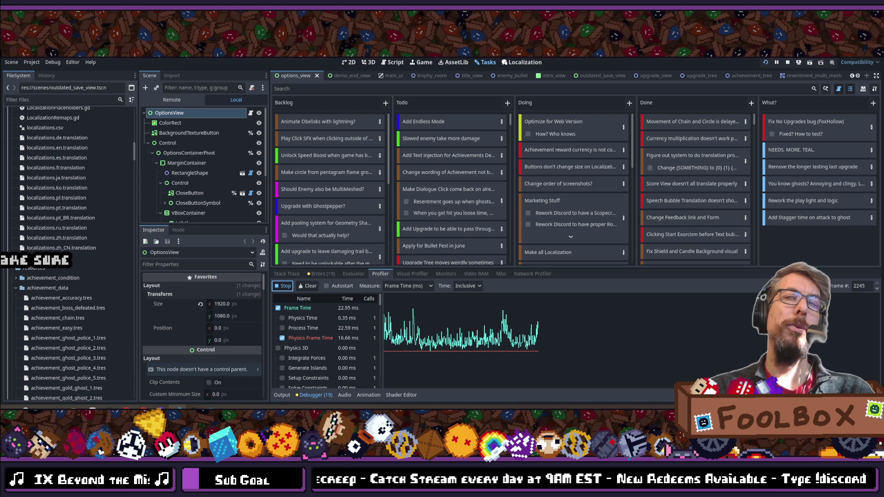
key(alt+Tab)
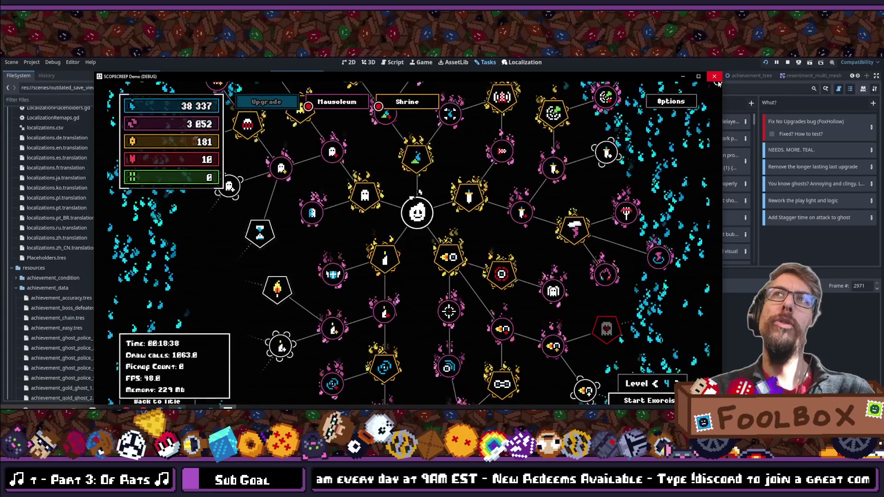
click(717, 81)
click(32, 62)
click(52, 71)
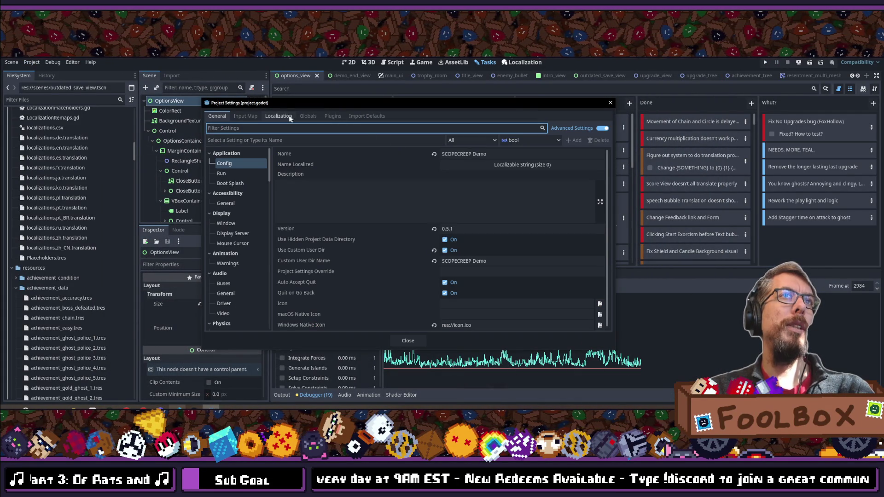
click(308, 116)
click(256, 116)
click(279, 116)
click(246, 116)
click(216, 116)
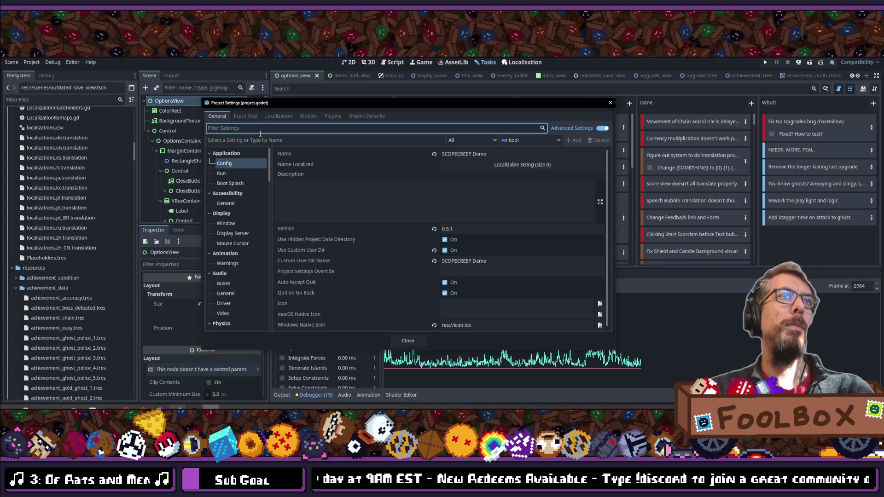
text(physic)
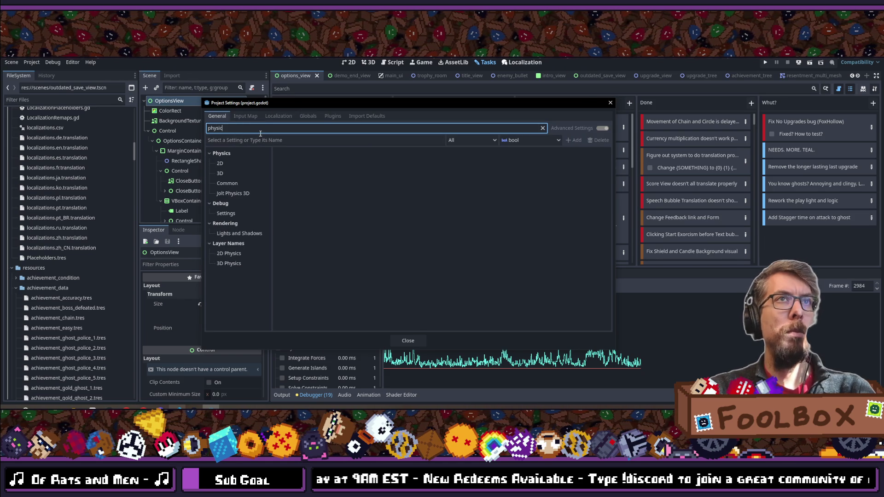
click(244, 160)
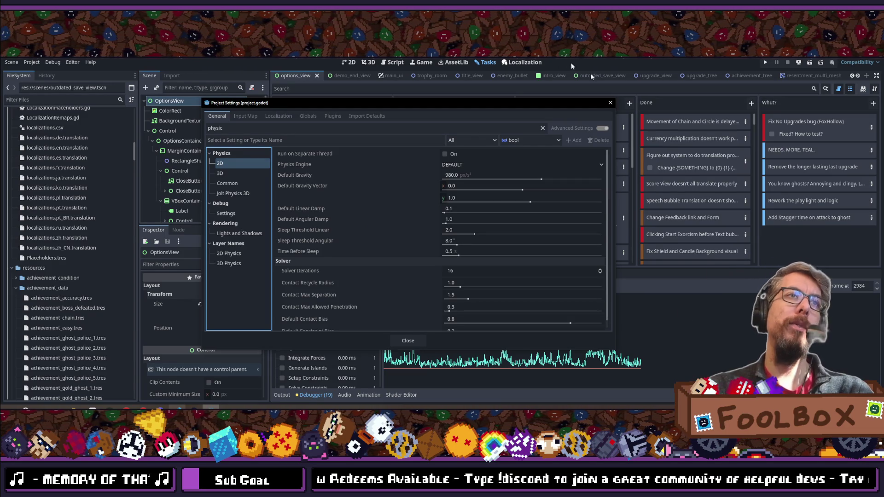
key(Escape)
Step: Widen the profiler's function name column so the Script Functions names are fully readable
scroll(316, 335, down, 2)
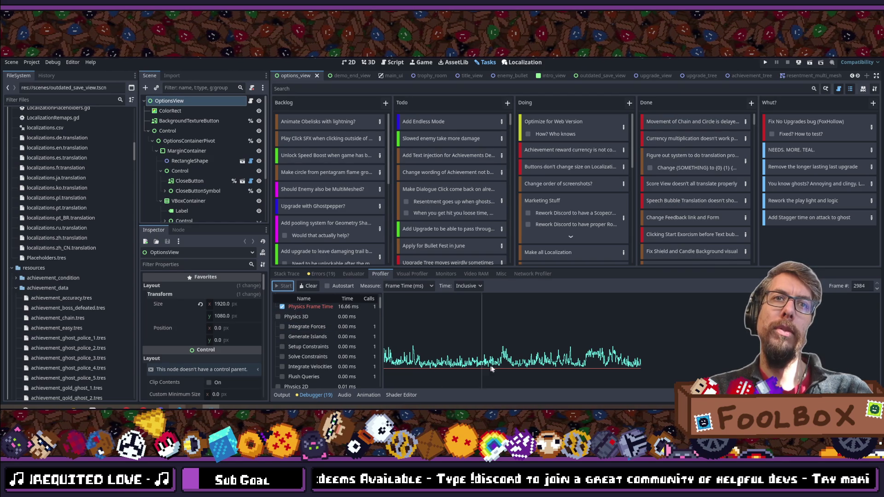
scroll(330, 341, up, 2)
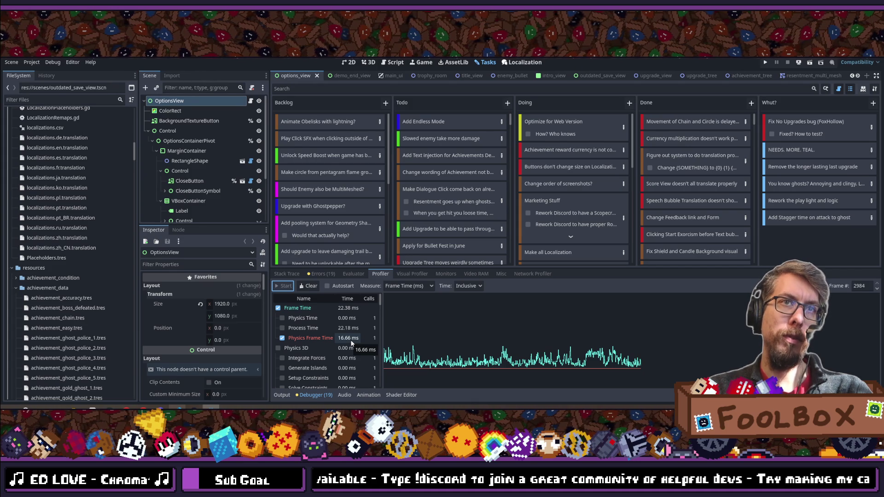
scroll(352, 343, down, 5)
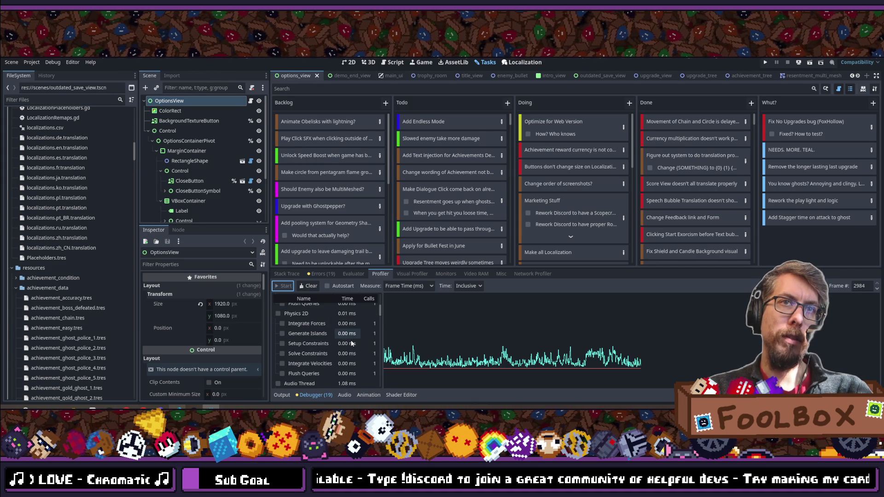
scroll(380, 322, down, 3)
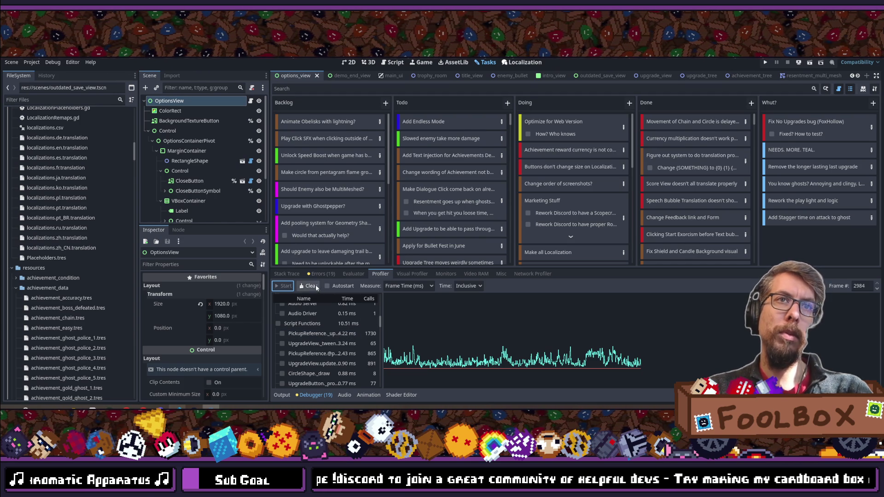
drag(382, 309, 461, 305)
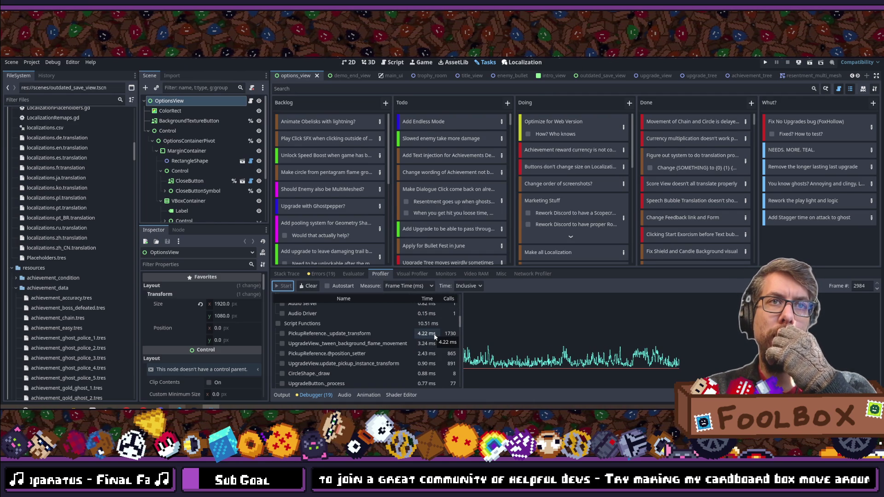
Step: Scroll through the function timings and select earlier frame 1984 on the profiler graph
scroll(435, 358, down, 1)
scroll(434, 360, down, 6)
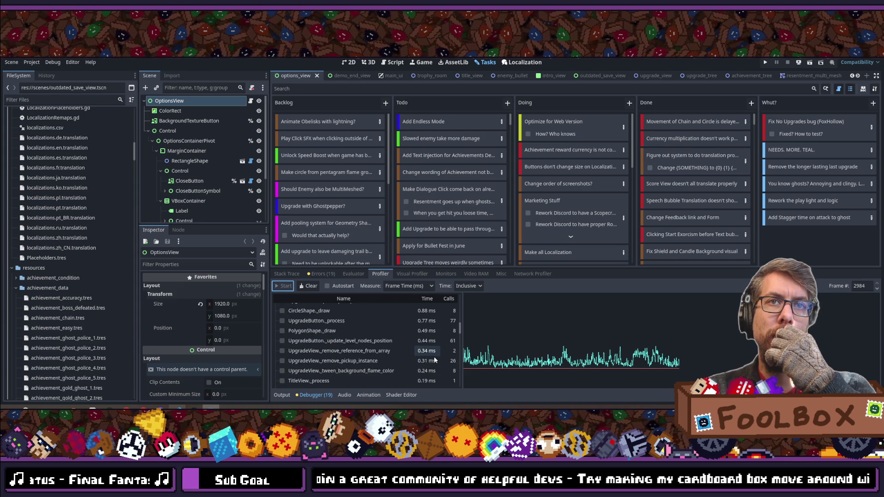
scroll(434, 360, up, 7)
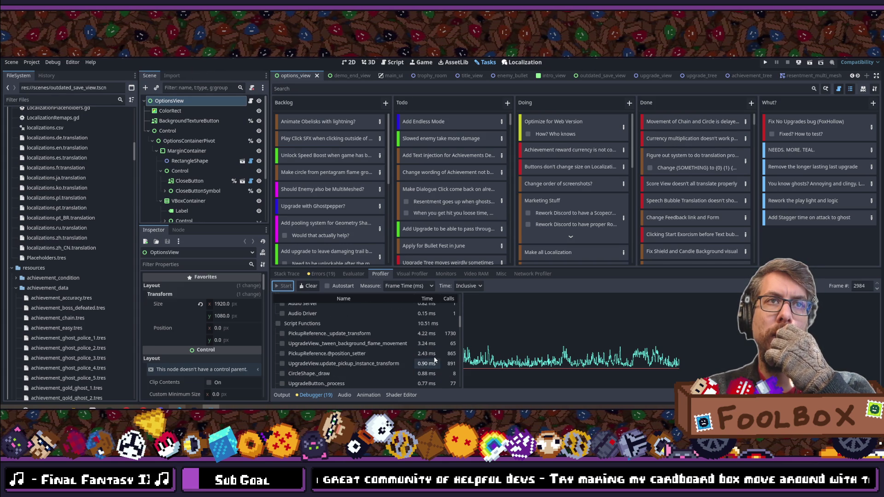
scroll(434, 359, down, 9)
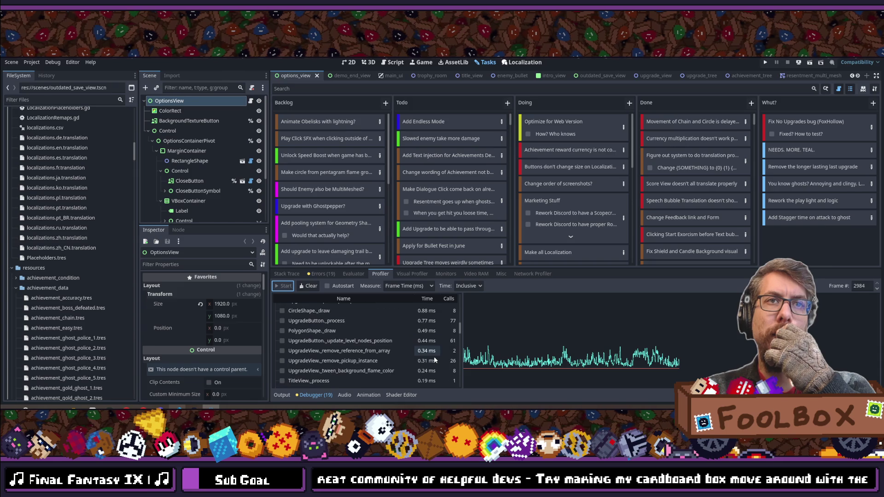
scroll(434, 356, down, 2)
scroll(434, 359, down, 3)
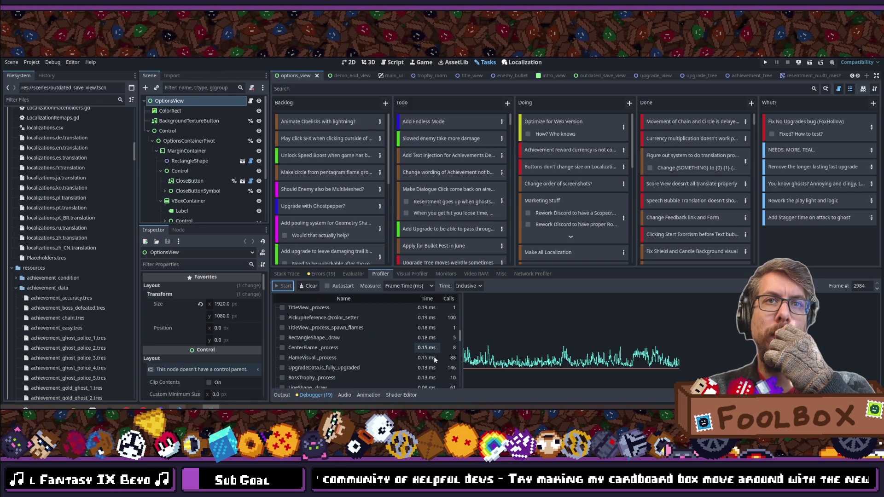
scroll(434, 359, down, 2)
scroll(435, 358, down, 2)
scroll(434, 357, down, 6)
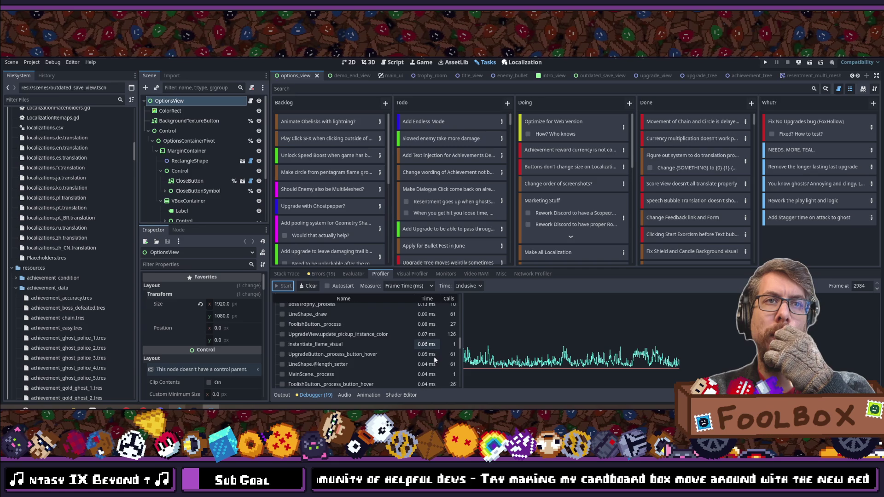
scroll(434, 357, down, 1)
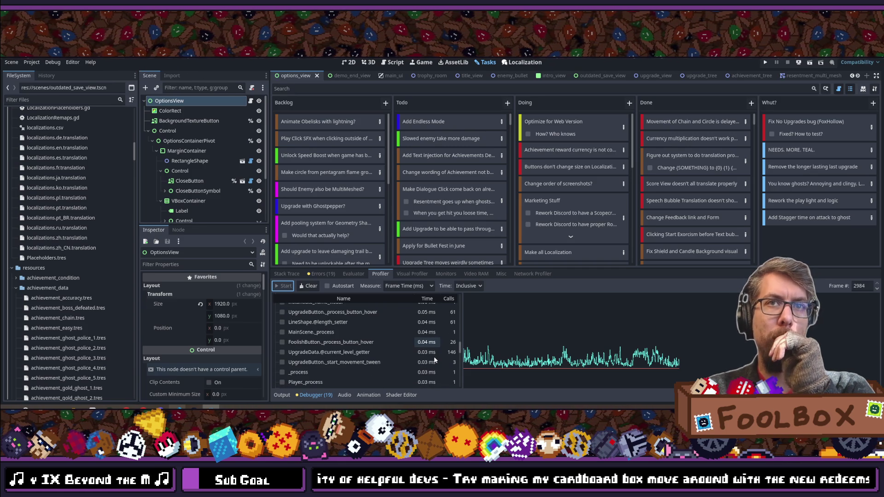
scroll(432, 356, up, 10)
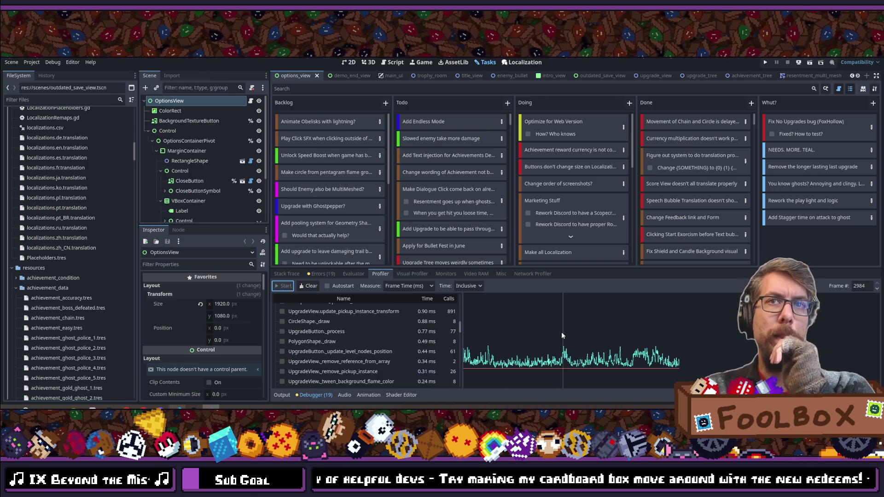
click(565, 348)
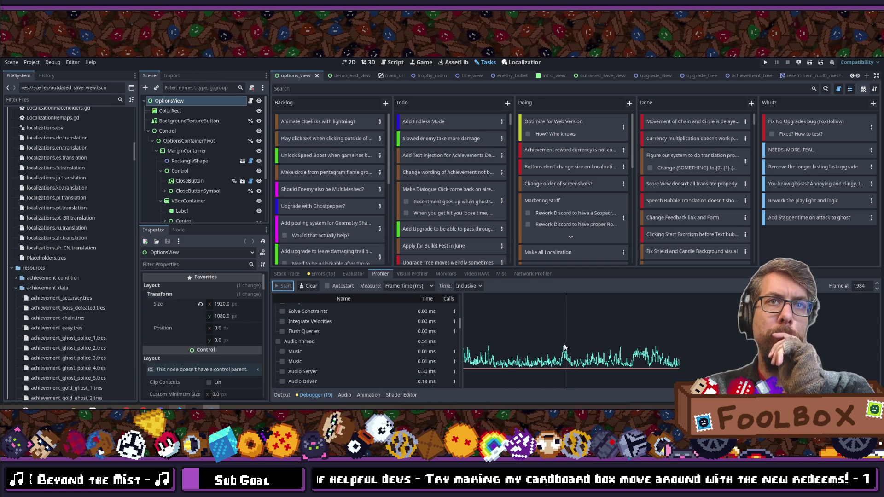
Step: Add Process Time to the profiler graph
scroll(429, 331, up, 4)
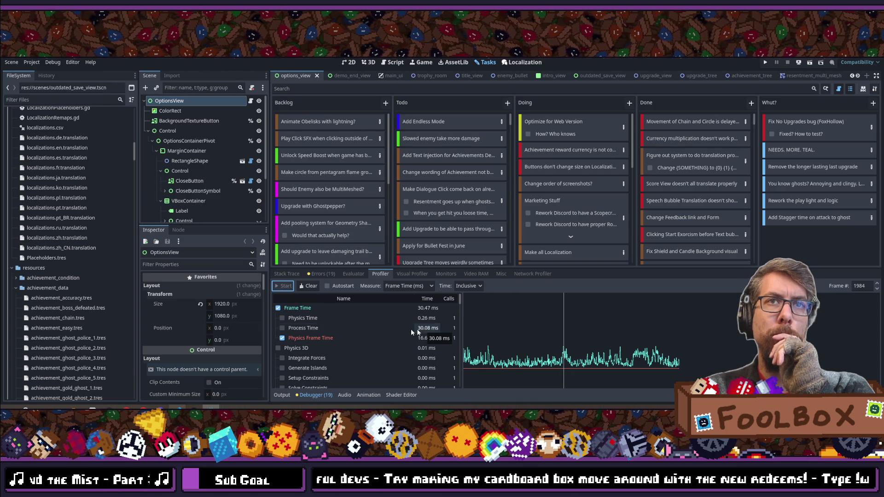
click(283, 328)
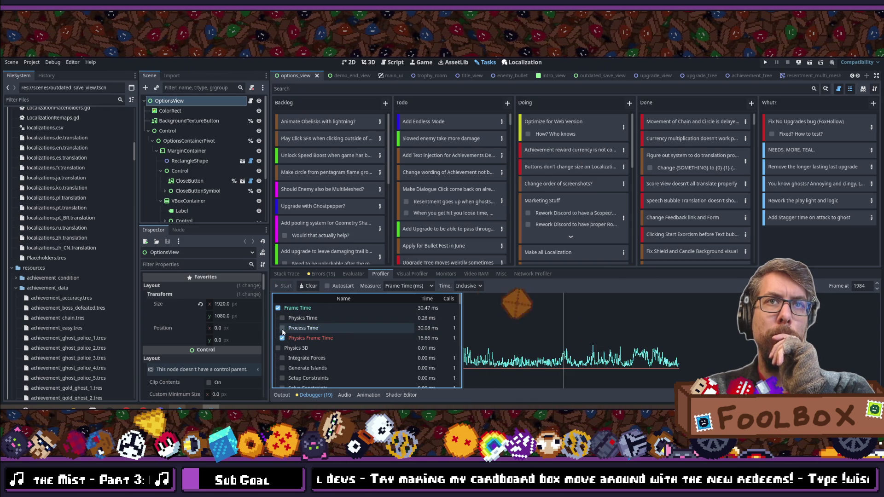
scroll(354, 332, down, 5)
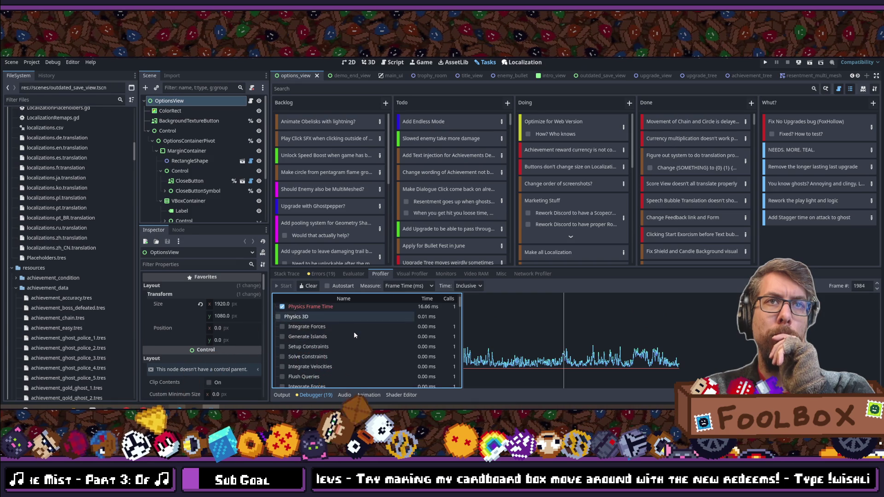
scroll(353, 332, down, 6)
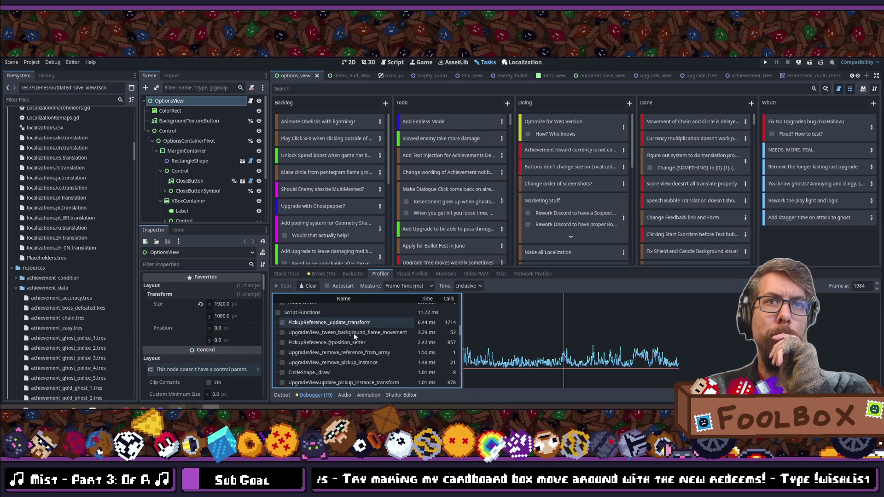
scroll(354, 333, down, 5)
Step: Select profiler frame 1662, where Script Functions total 9.21 ms, and view its top functions
click(541, 341)
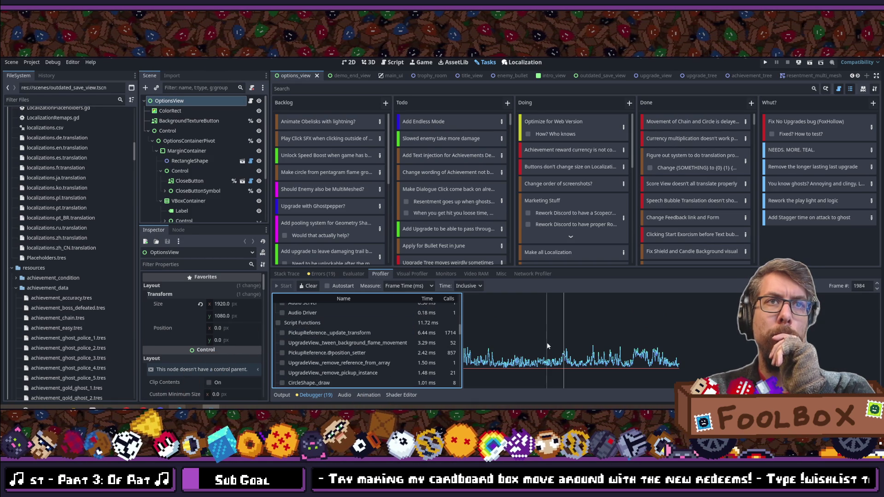
click(540, 340)
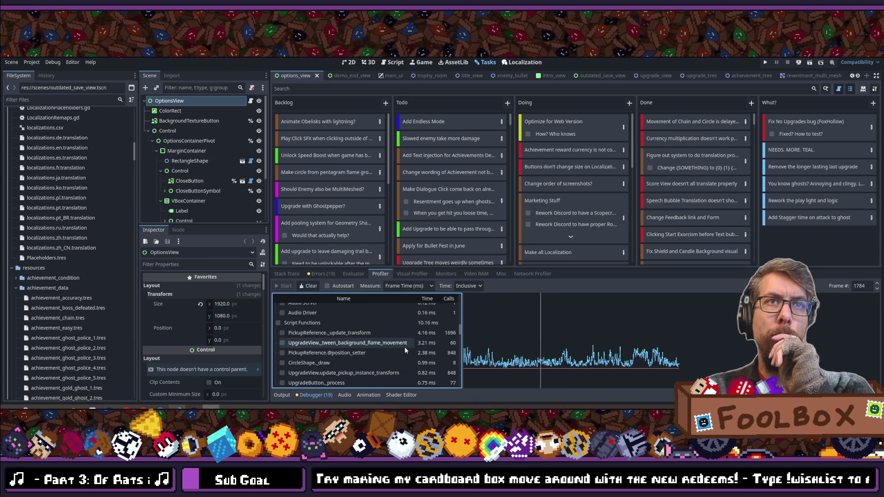
click(528, 348)
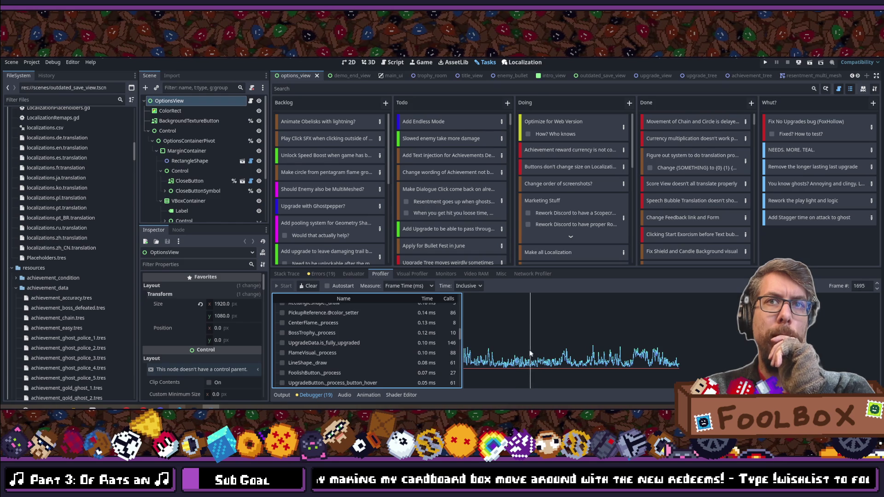
scroll(394, 344, up, 10)
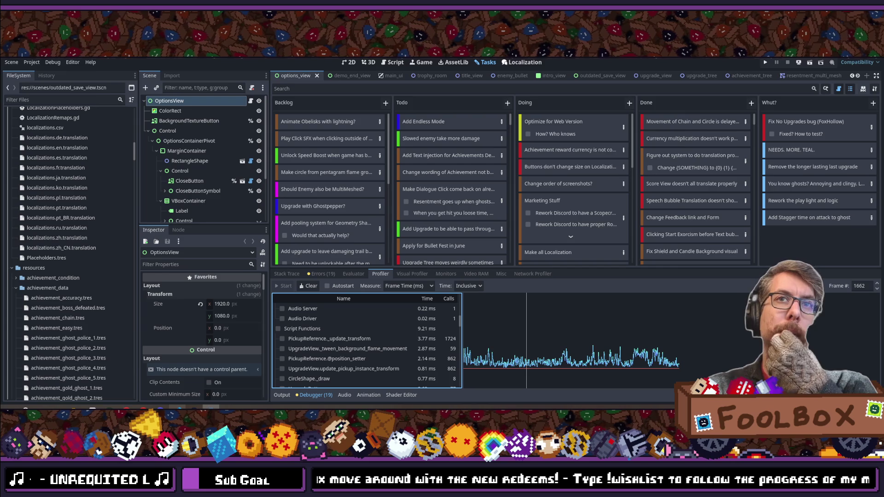
key(shift+alt+o)
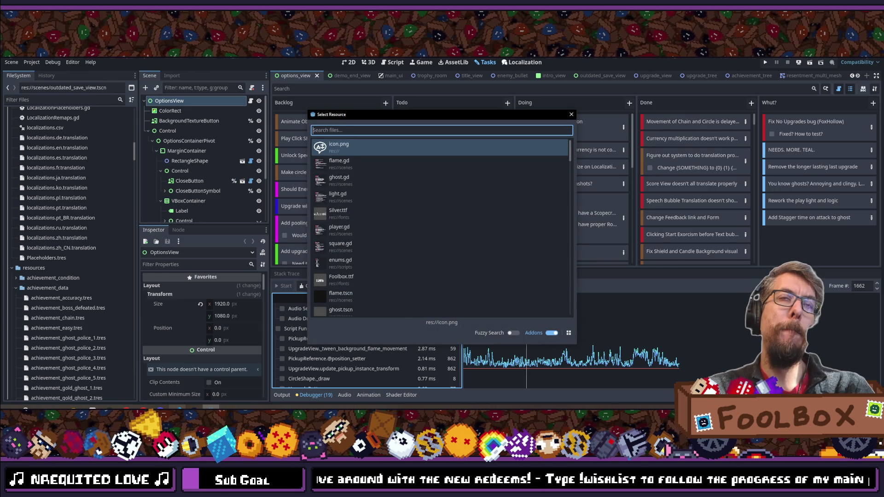
Step: Quick-open upgrade_view.gd by searching 'upgrade_view' and open it in VS Code
text(upgrade)
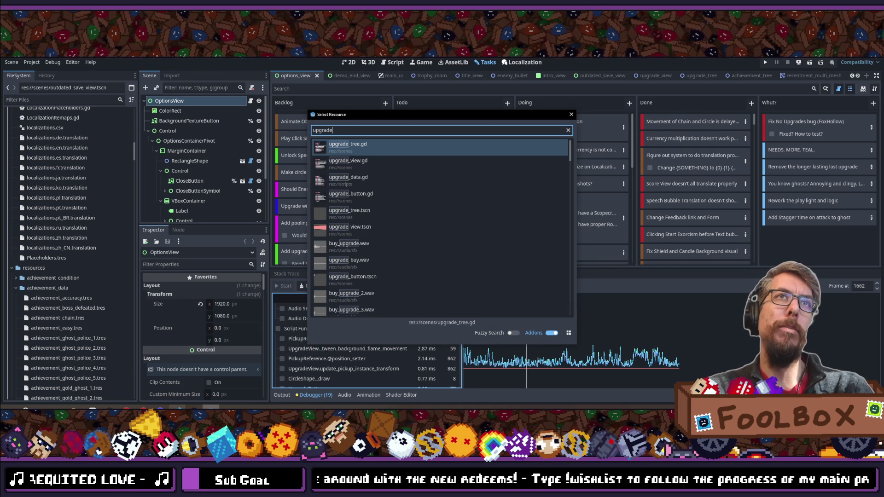
text(_tree)
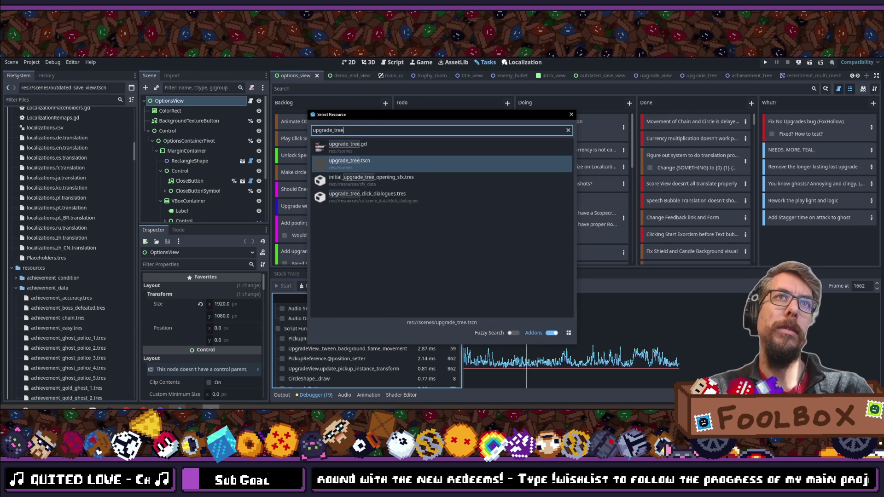
key(BackSpace)
key(BackSpace)
key(BackSpace)
key(BackSpace)
text(view)
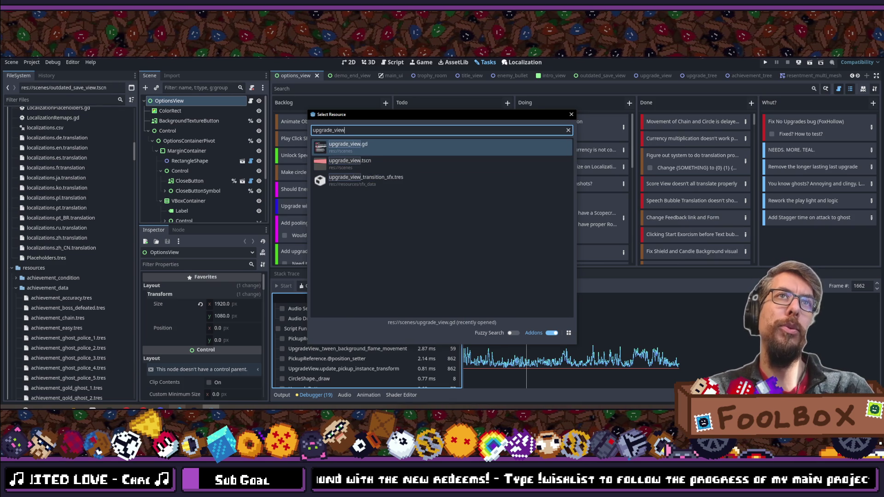
key(Down)
key(Up)
key(Return)
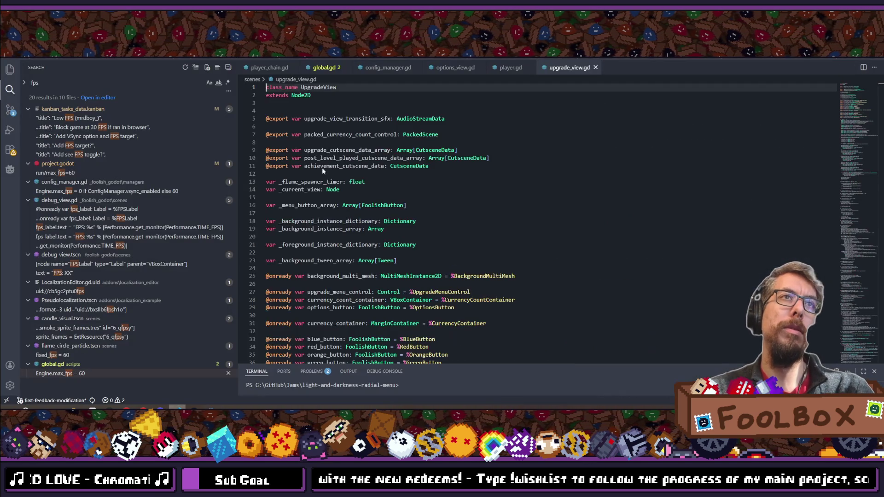
Step: Scroll to _process_spawn_flames near line 320 and select the 200 spawn multiplier on line 326
scroll(323, 169, down, 20)
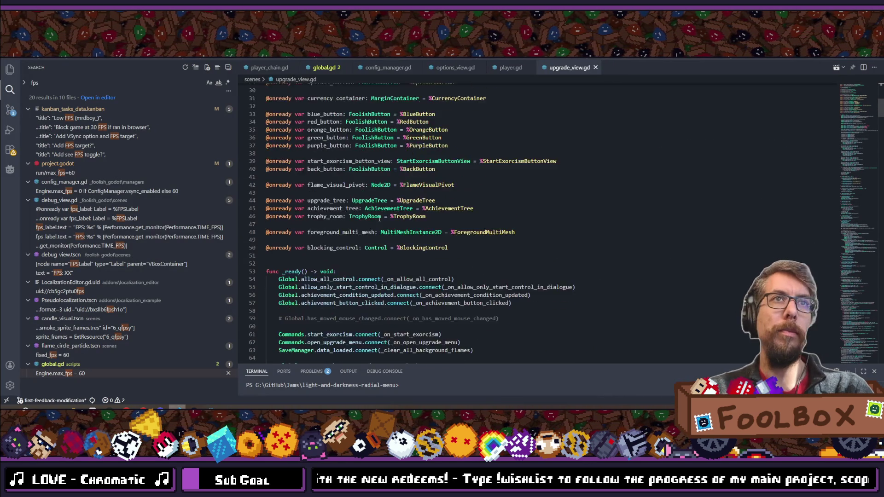
scroll(380, 218, down, 17)
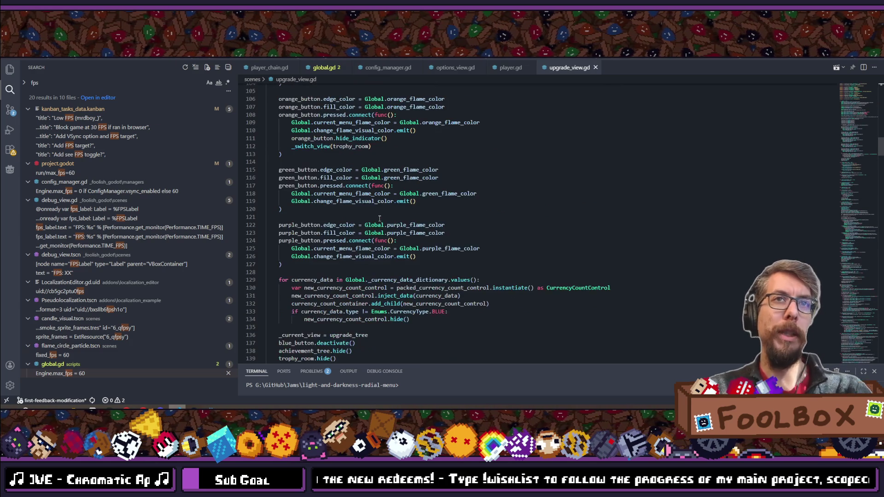
scroll(380, 218, down, 3)
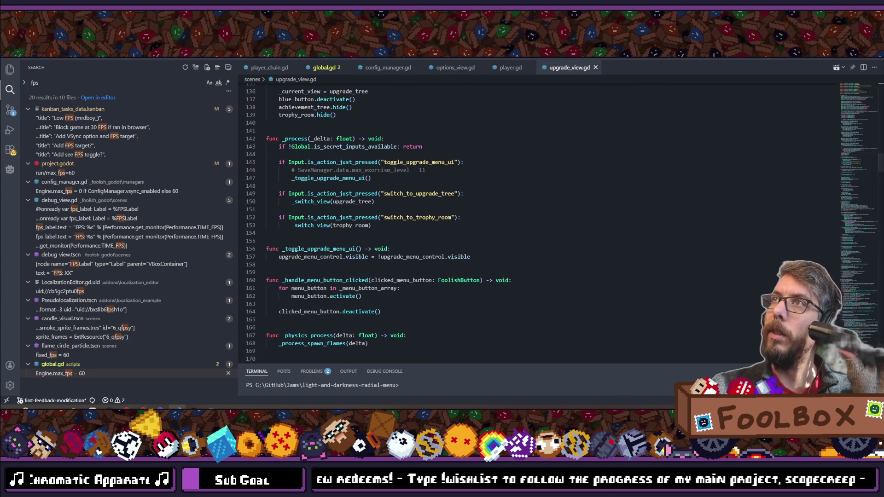
scroll(423, 223, down, 10)
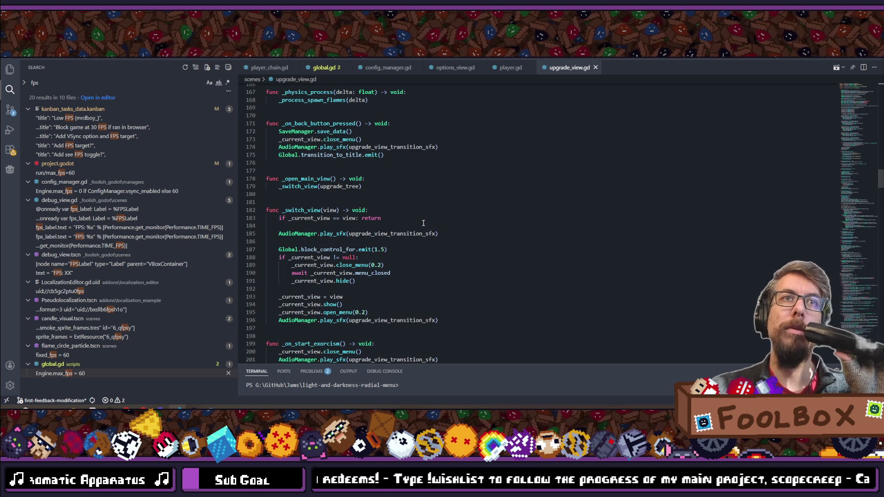
scroll(423, 223, down, 4)
scroll(424, 223, down, 3)
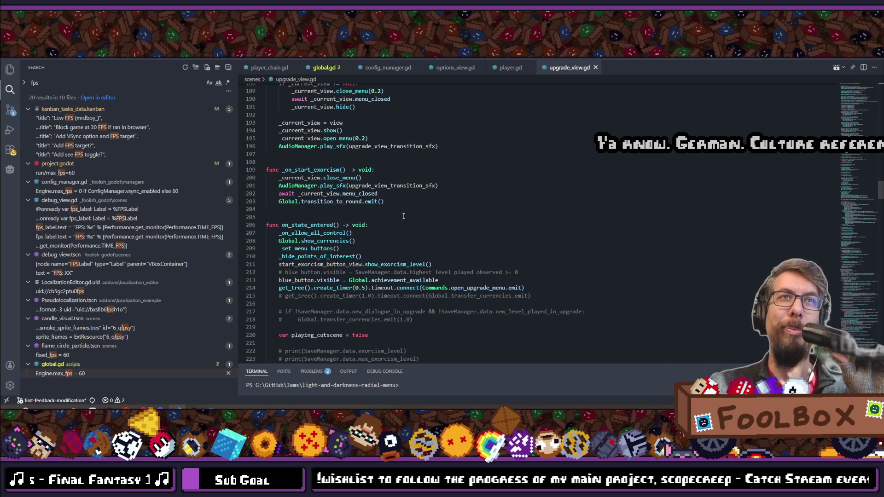
scroll(404, 216, up, 7)
scroll(403, 216, down, 18)
scroll(404, 216, down, 14)
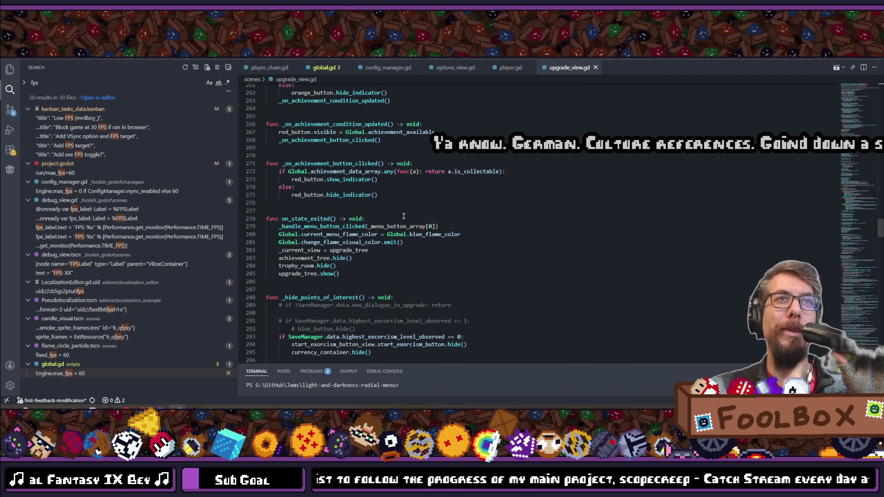
scroll(403, 216, down, 4)
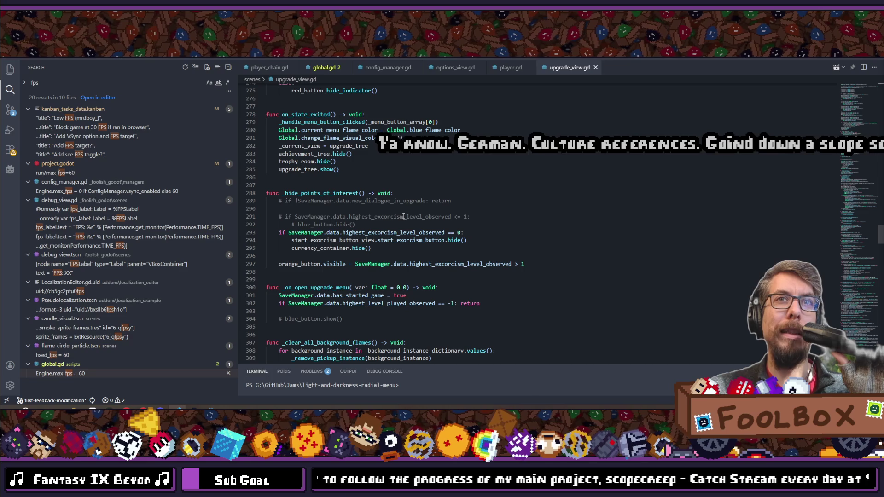
scroll(404, 216, down, 4)
scroll(403, 216, down, 3)
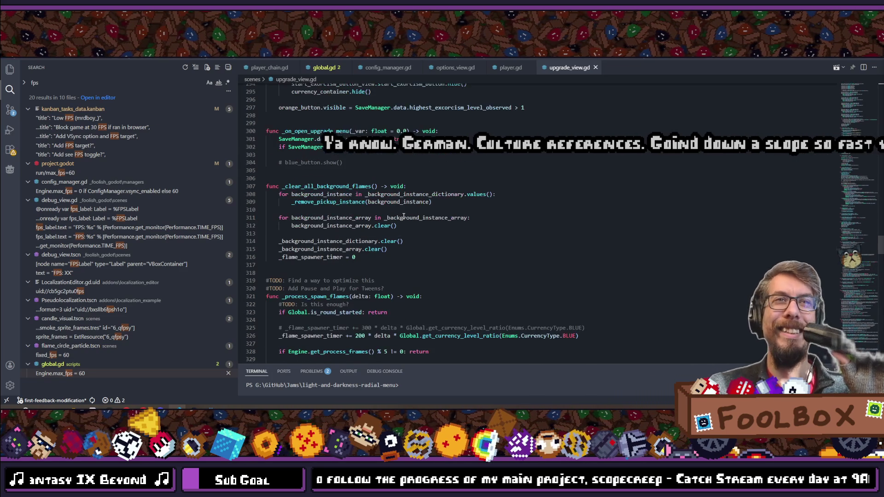
scroll(403, 216, down, 1)
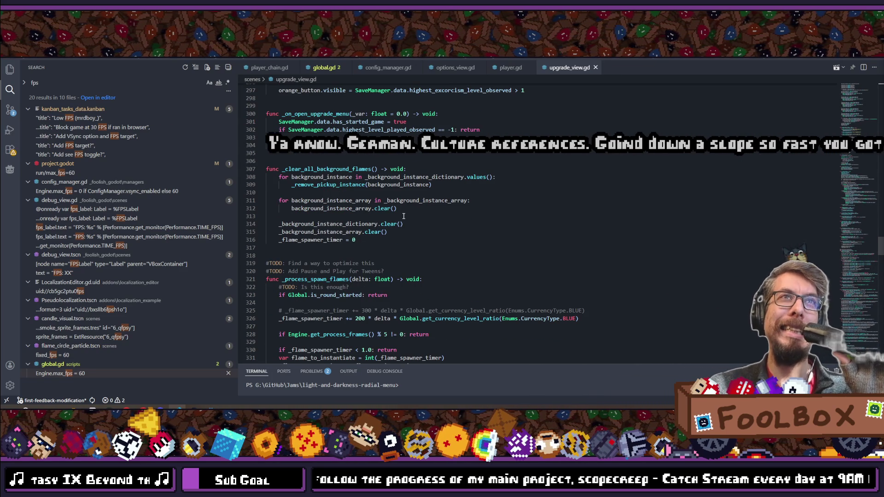
scroll(404, 216, down, 4)
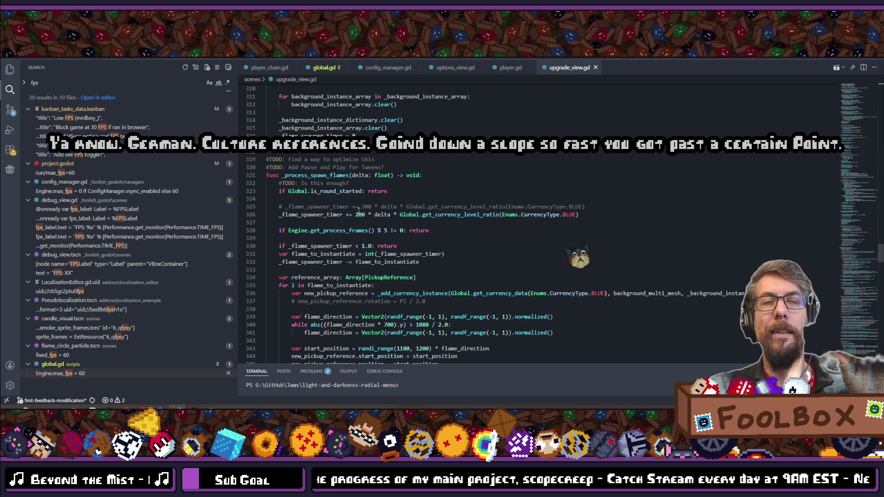
double_click(359, 215)
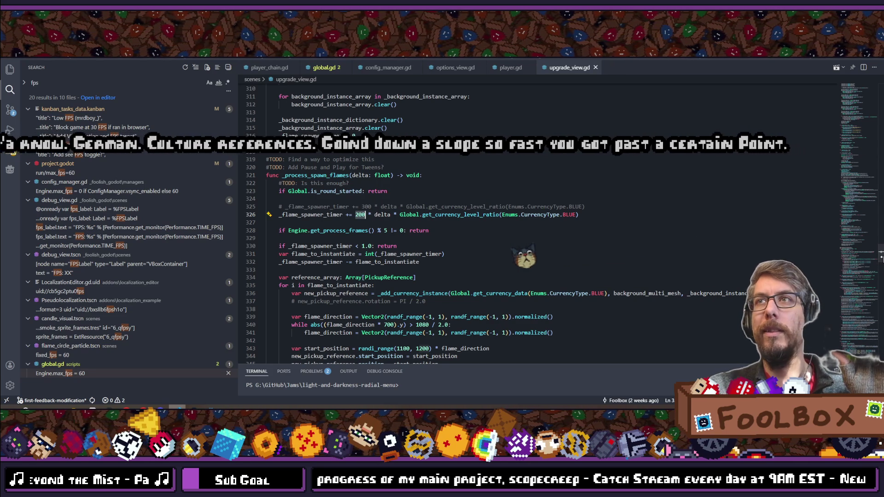
Step: Declare _flame_spawn_rate: int = 200 below line 23 of upgrade_view.gd and save
scroll(333, 199, up, 20)
scroll(333, 199, down, 8)
scroll(333, 199, up, 10)
click(408, 209)
key(Return)
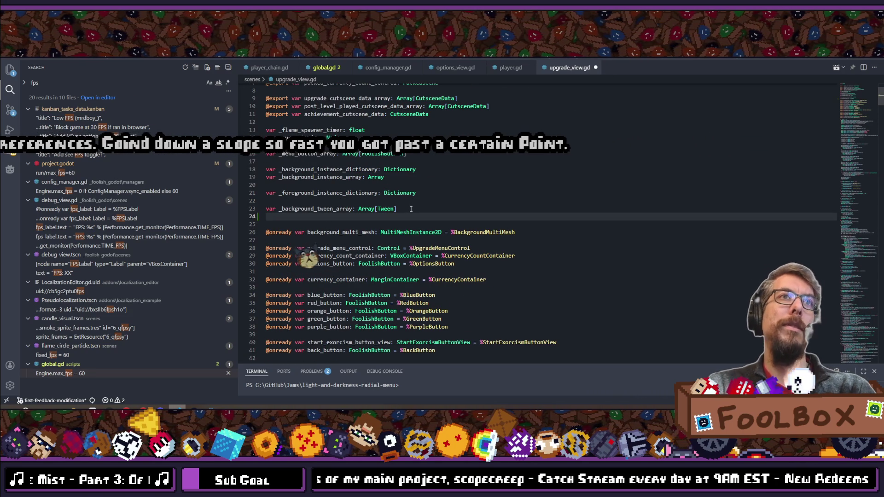
key(Return)
text(var flame_)
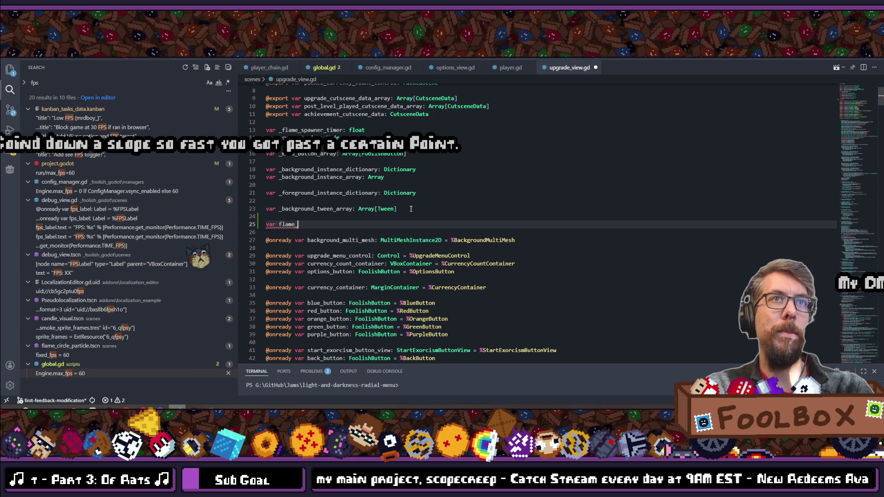
text(spawn_)
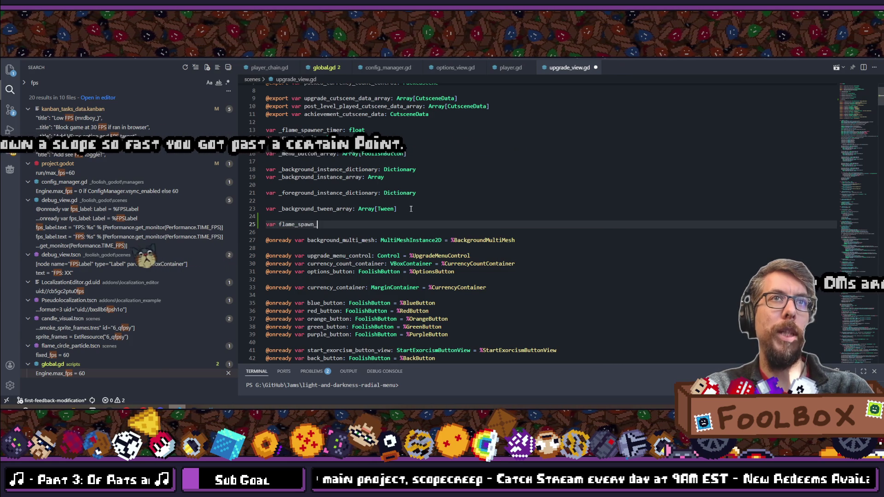
text(s = )
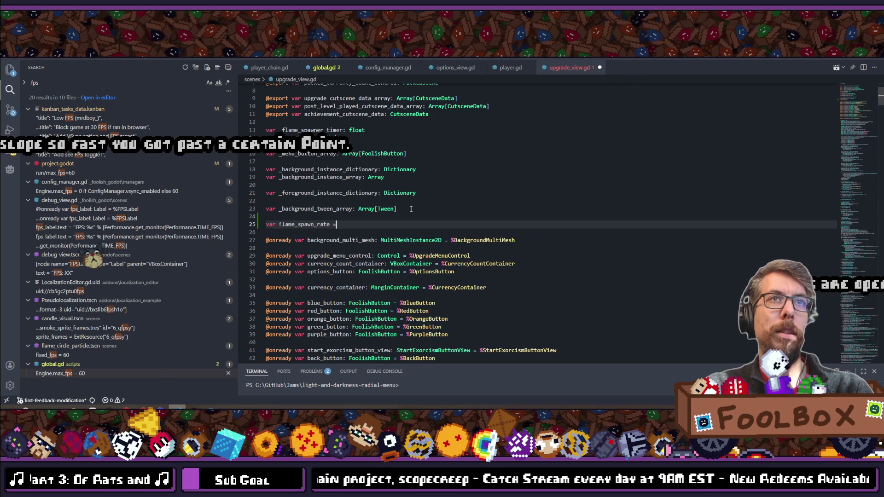
text(int = 200)
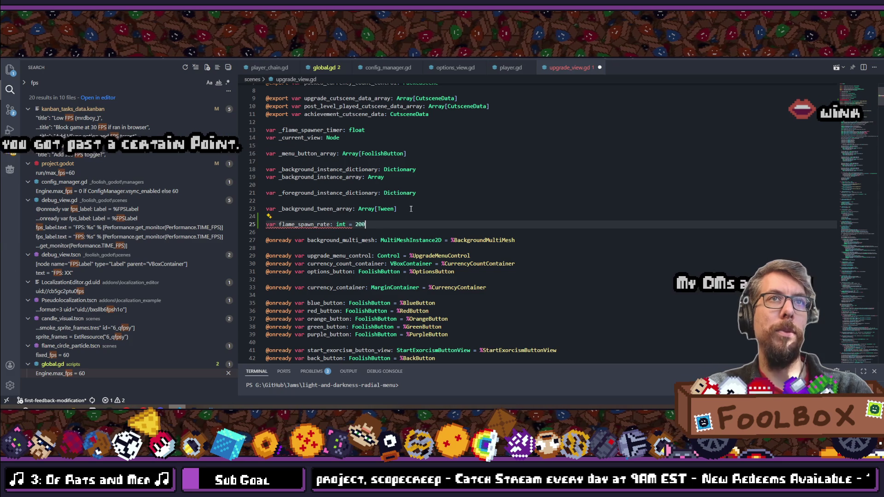
key(ctrl+s)
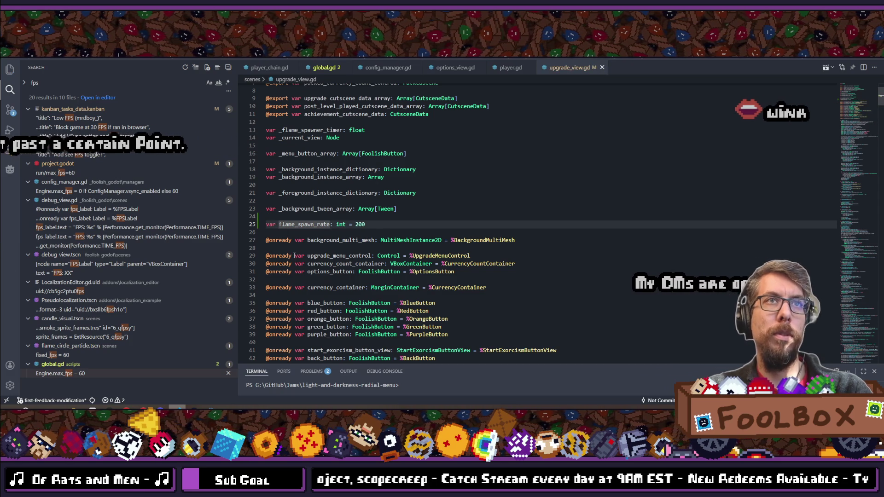
Step: Open a new line below the signal connections around line 76
text(_)
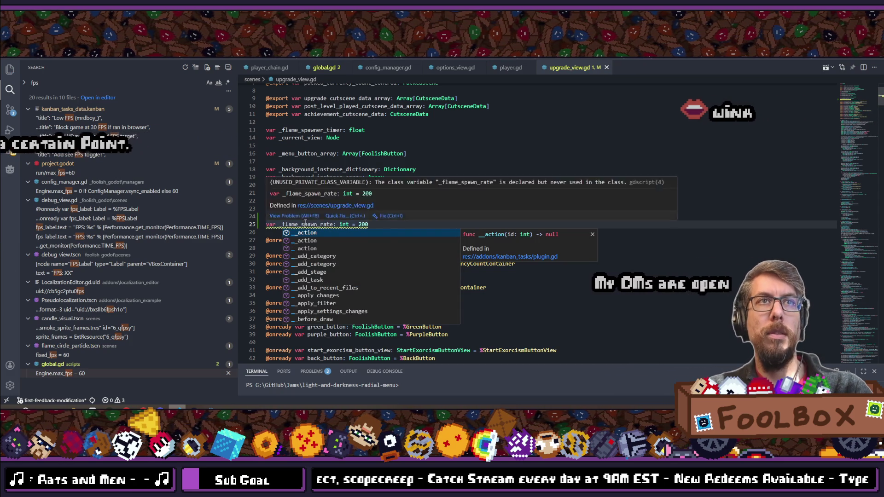
key(Escape)
scroll(325, 224, down, 15)
scroll(325, 223, up, 4)
scroll(528, 210, down, 5)
click(528, 209)
key(Return)
key(Return)
Step: Add an if block whose body halves _flame_spawn_rate with /= 2, and save
text(if )
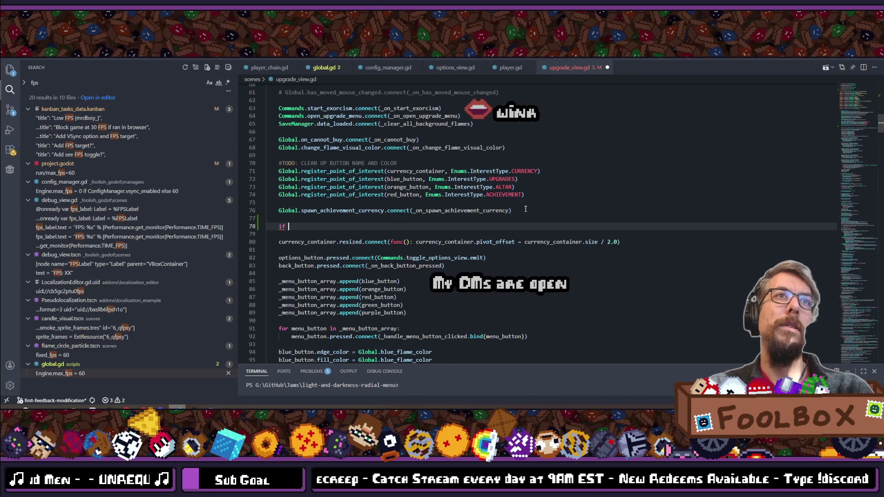
text(::)
key(Return)
text(_flame_spawn_rate)
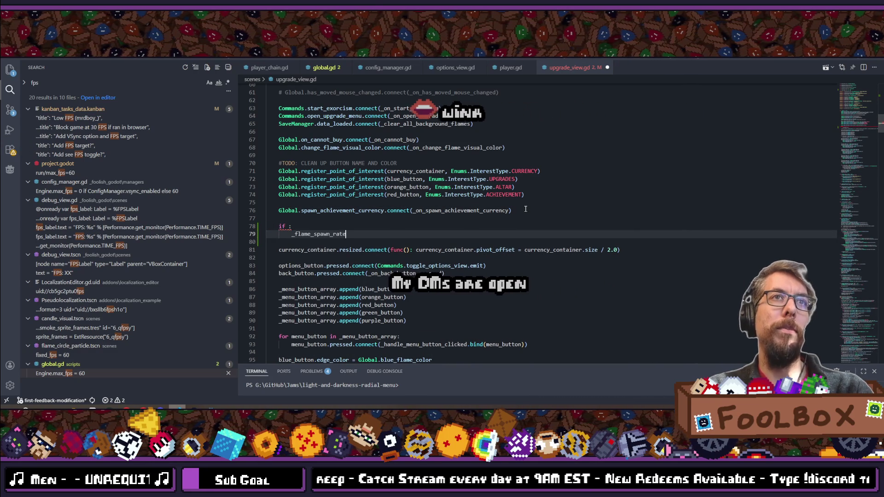
text( = 10)
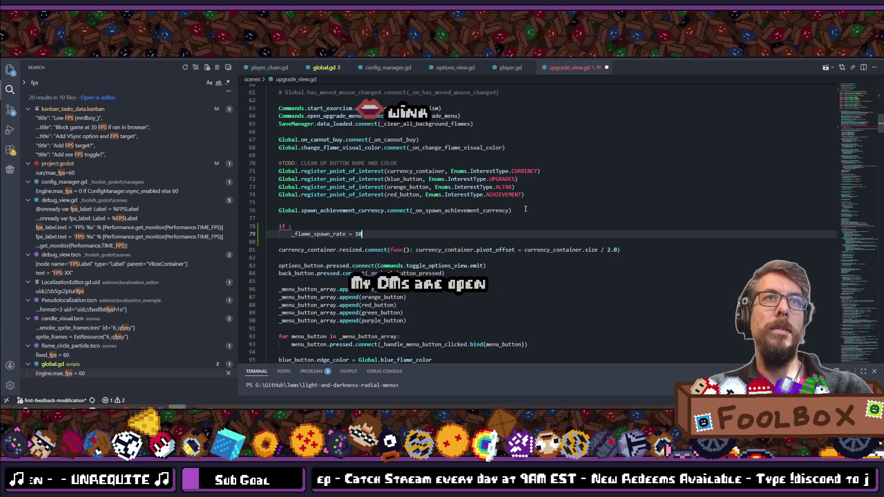
key(BackSpace)
key(BackSpace)
key(BackSpace)
key(BackSpace)
text(/= 2.)
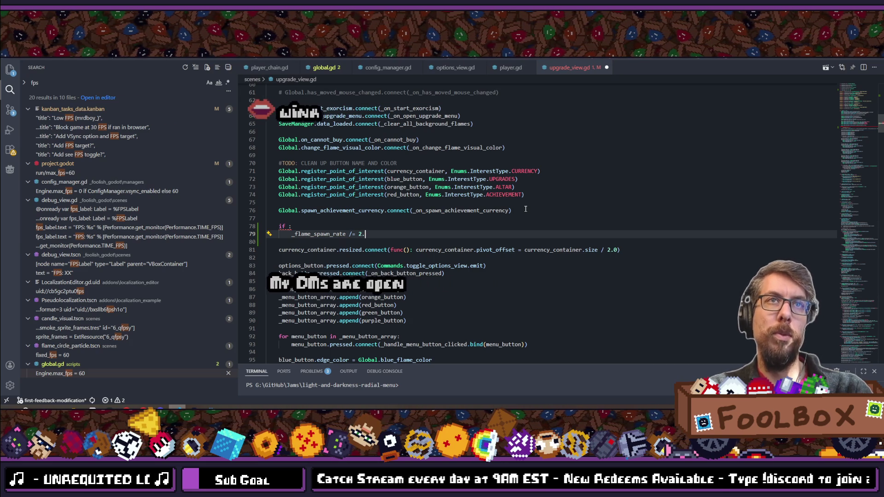
key(BackSpace)
key(ctrl+s)
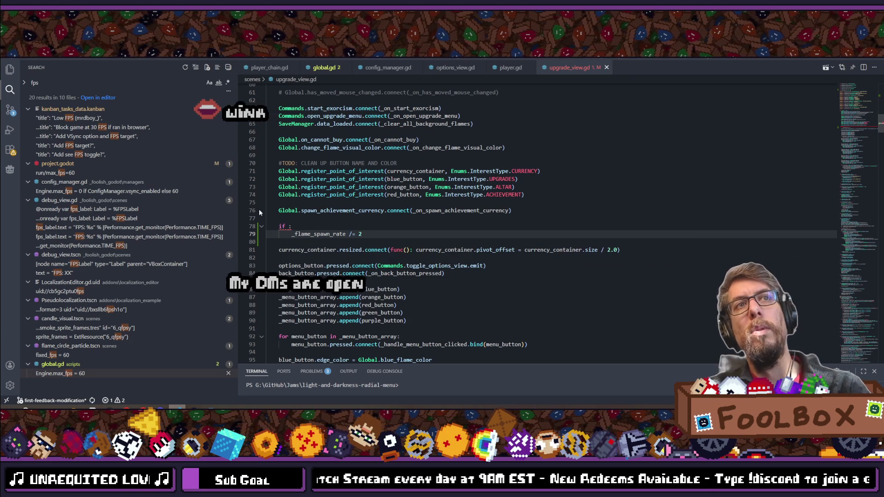
Step: Copy the OS.get_name() == "Web" check from options_view.gd into the if condition
key(ctrl+p)
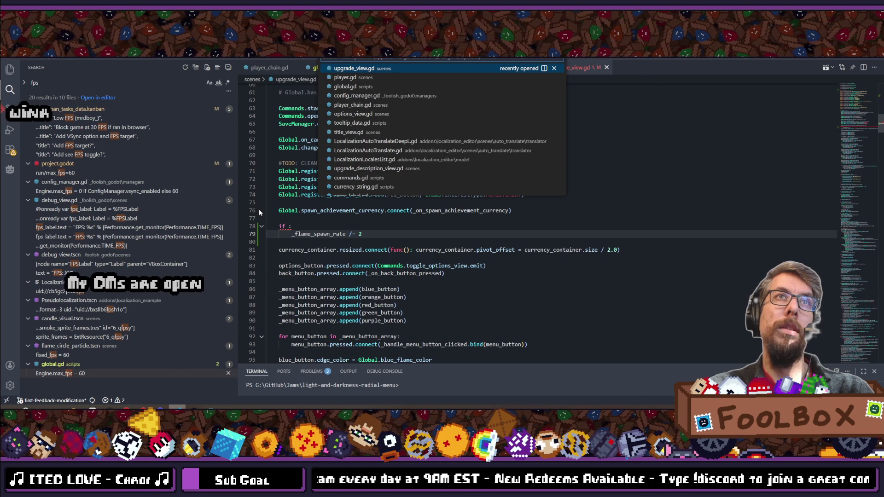
text(options)
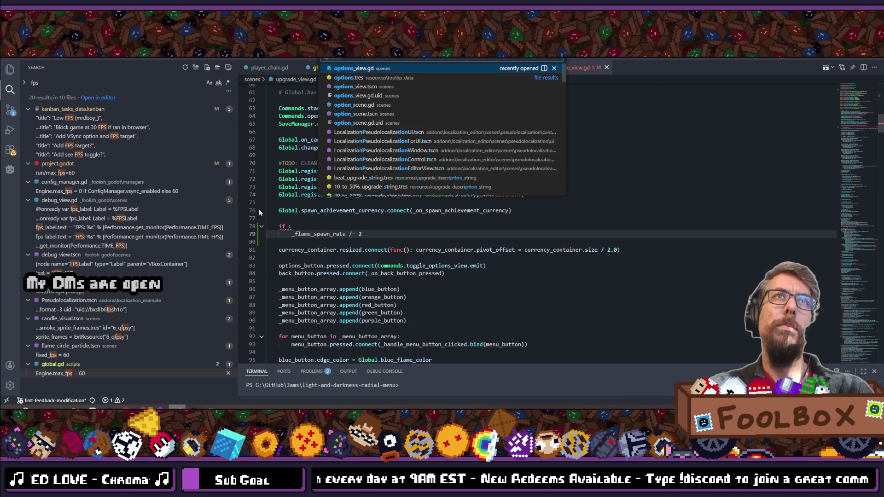
text(_view)
key(Return)
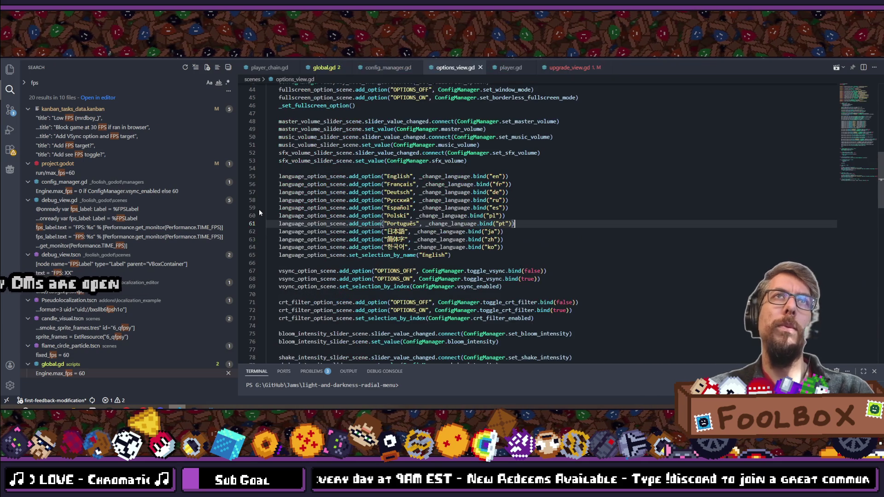
scroll(259, 209, up, 7)
drag(371, 135, 287, 136)
key(ctrl+c)
key(ctrl+Tab)
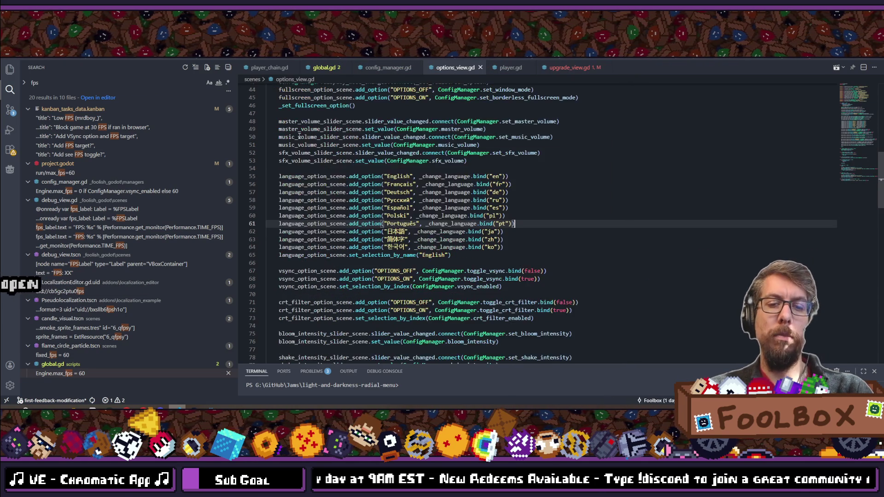
click(292, 226)
key(ctrl+v)
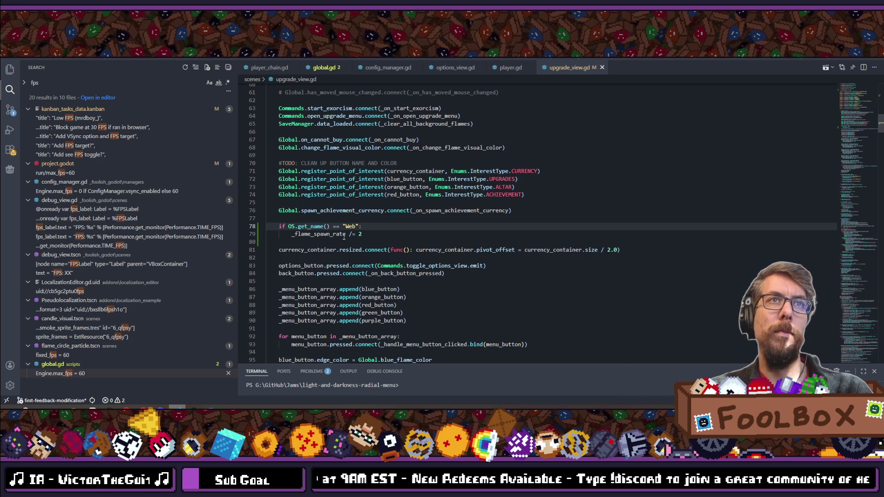
click(380, 234)
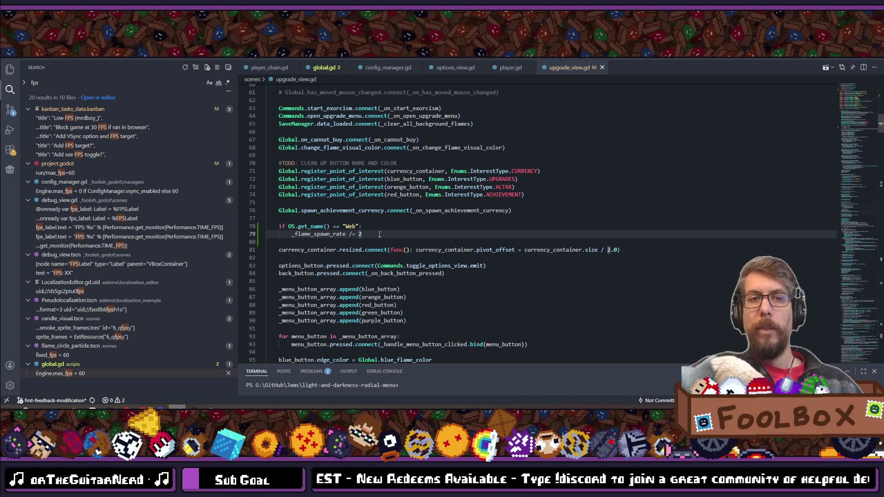
key(alt+Tab)
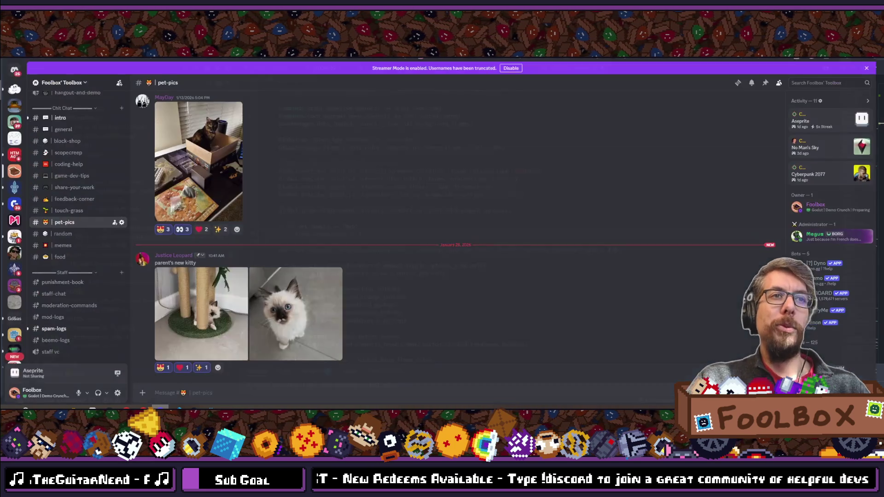
Step: Read the scopecreep and intro channels in Discord, then return to upgrade_view.gd in VS Code
scroll(72, 229, up, 5)
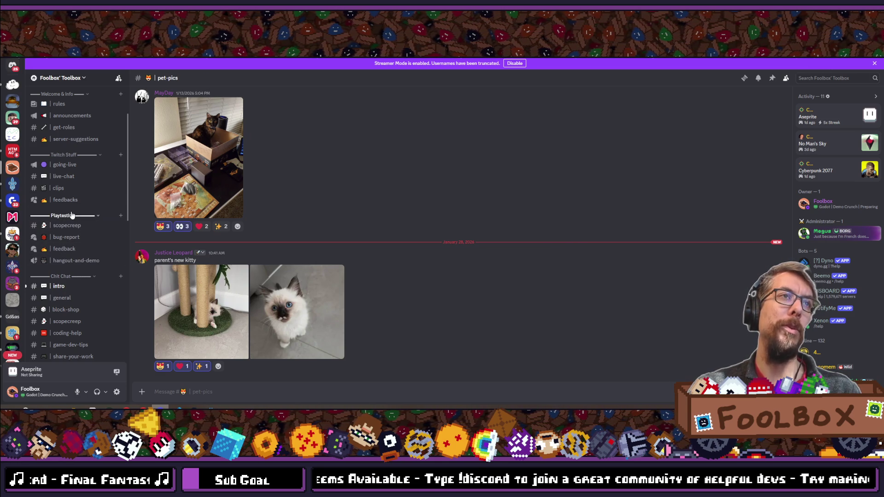
click(73, 228)
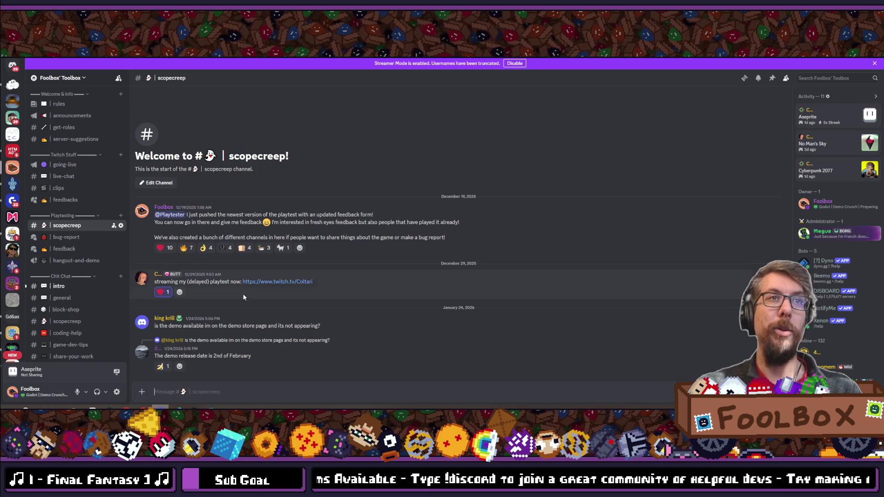
click(326, 327)
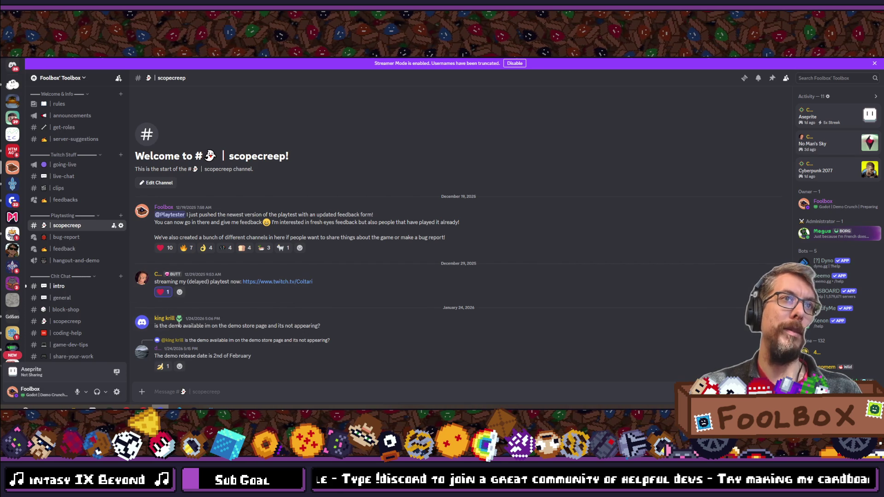
scroll(67, 241, down, 3)
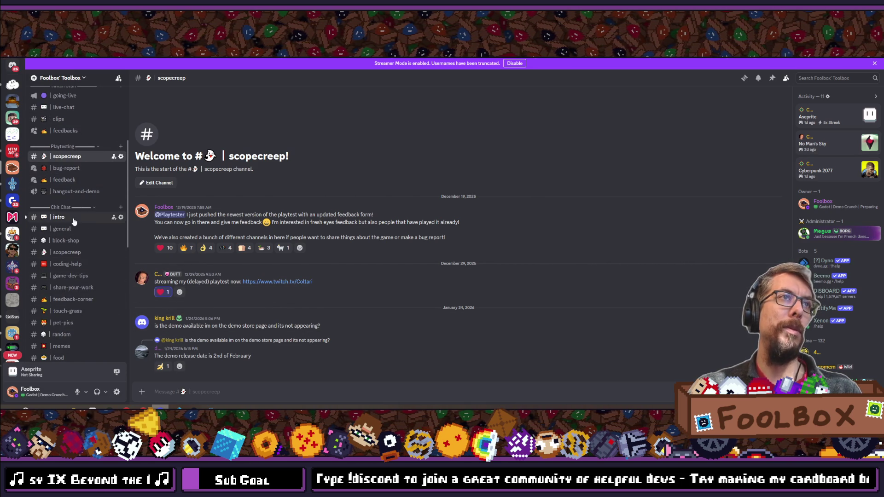
scroll(77, 276, down, 3)
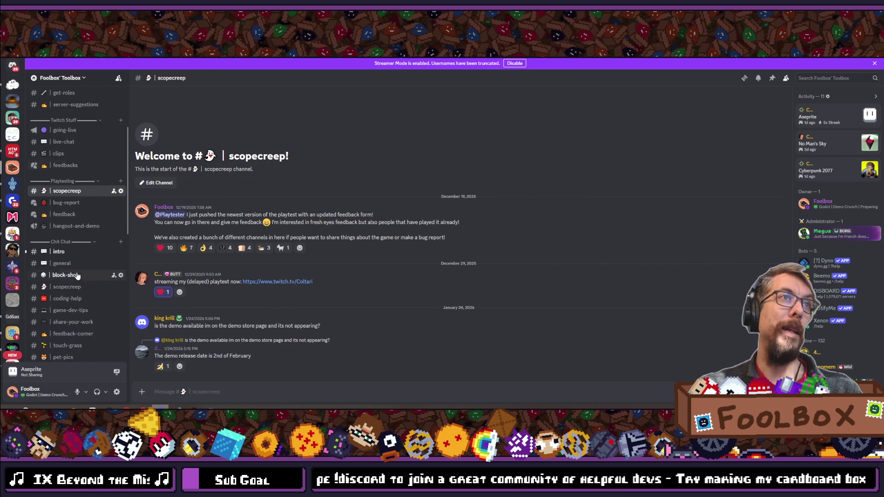
scroll(77, 281, up, 6)
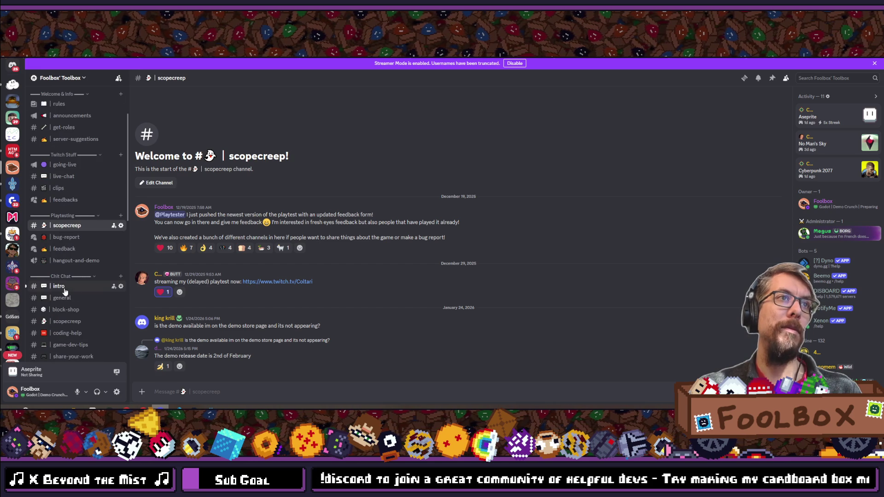
click(64, 287)
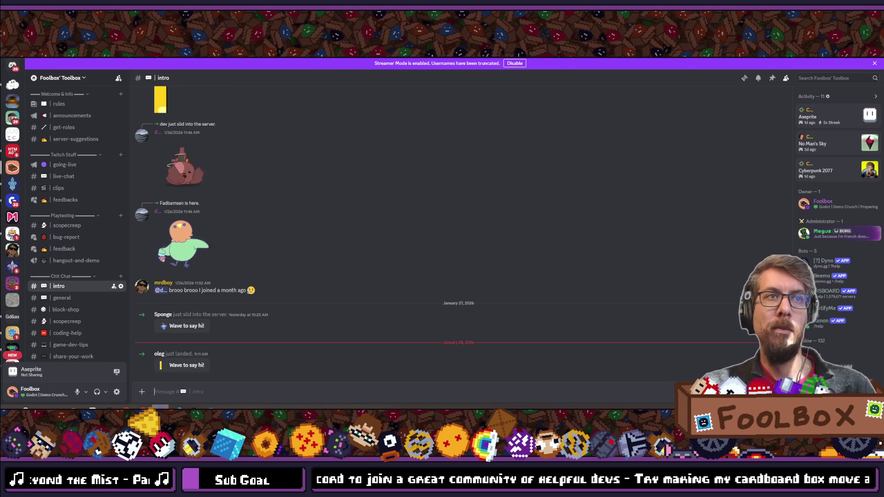
key(alt+Tab)
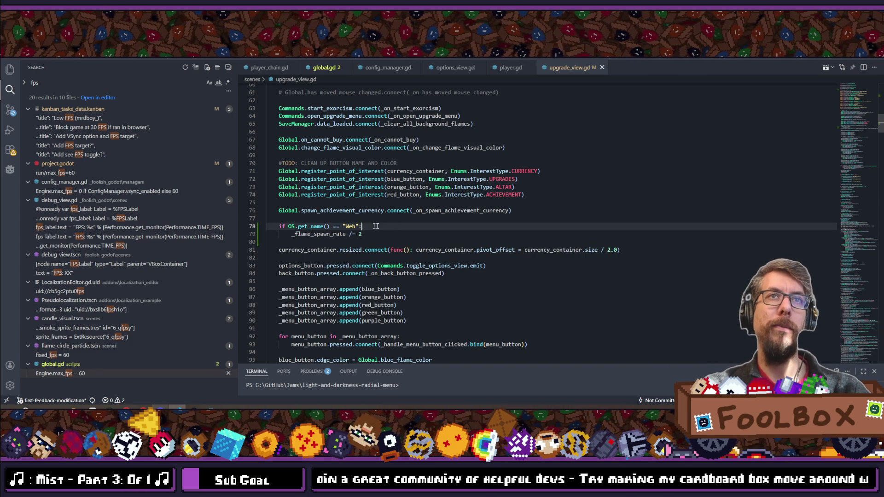
Step: Switch the project renderer to Forward+ and confirm the Save & Restart
key(alt+Tab)
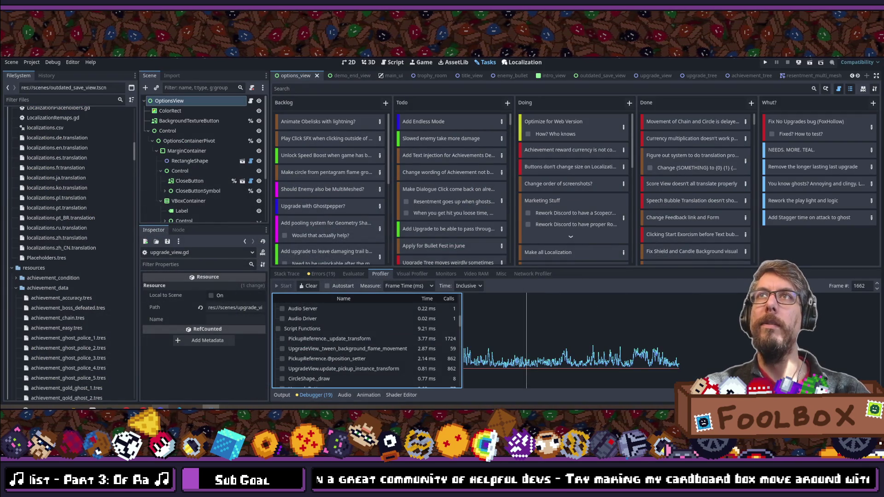
click(863, 64)
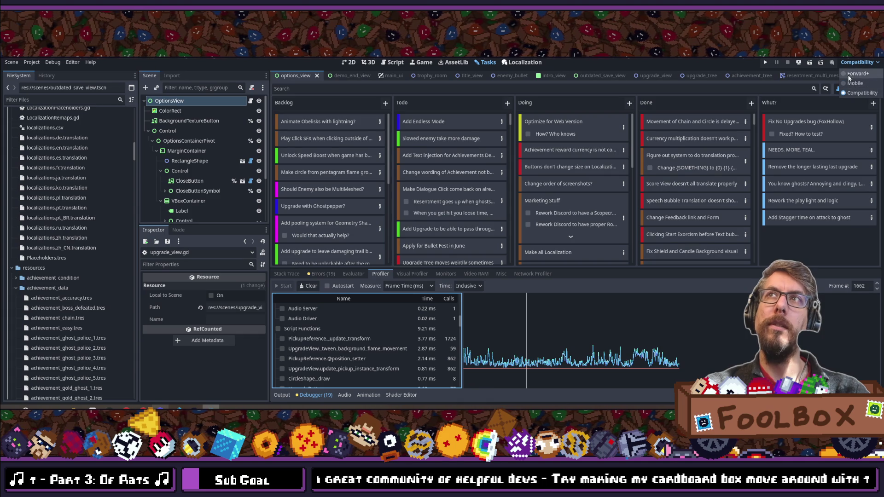
click(847, 73)
click(465, 259)
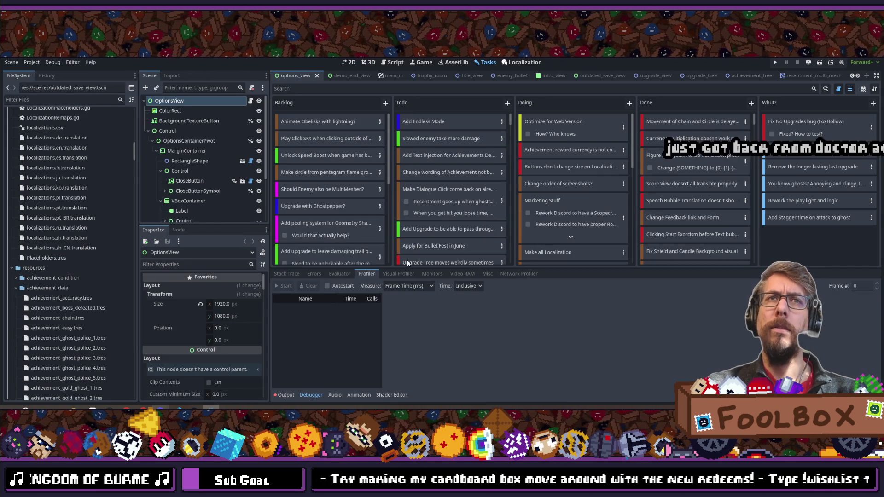
Step: Enlarge the Tasks board area and launch the project with Run in Browser
mouse_move(402, 267)
mouse_down()
mouse_move(400, 298)
mouse_move(400, 284)
mouse_up()
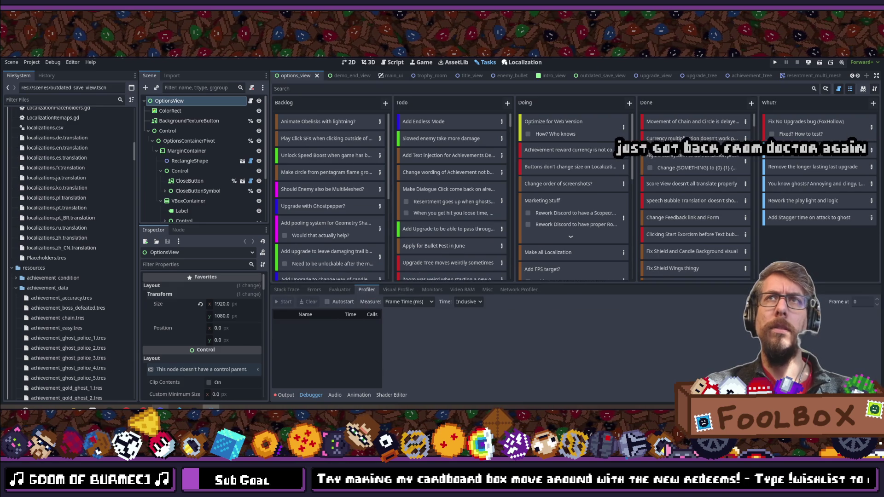
click(808, 62)
click(818, 84)
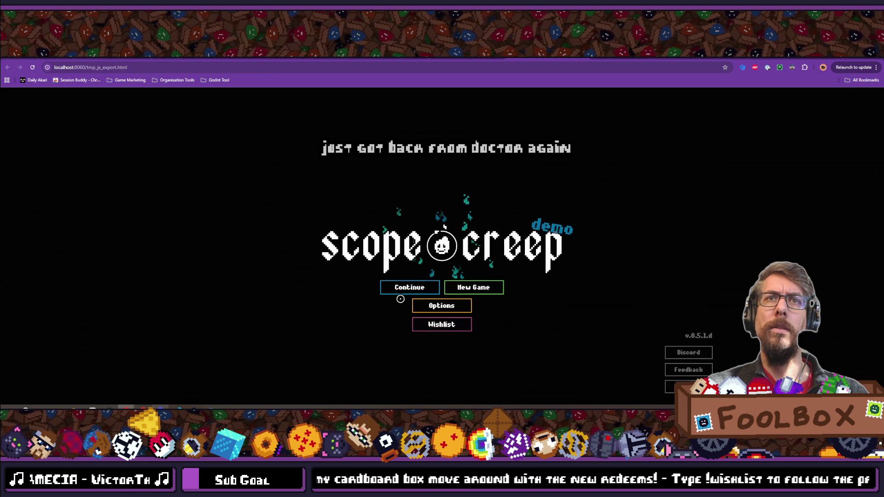
Step: Continue the saved game, pan the upgrade tree while noting about 26 FPS, then return to Godot
click(404, 288)
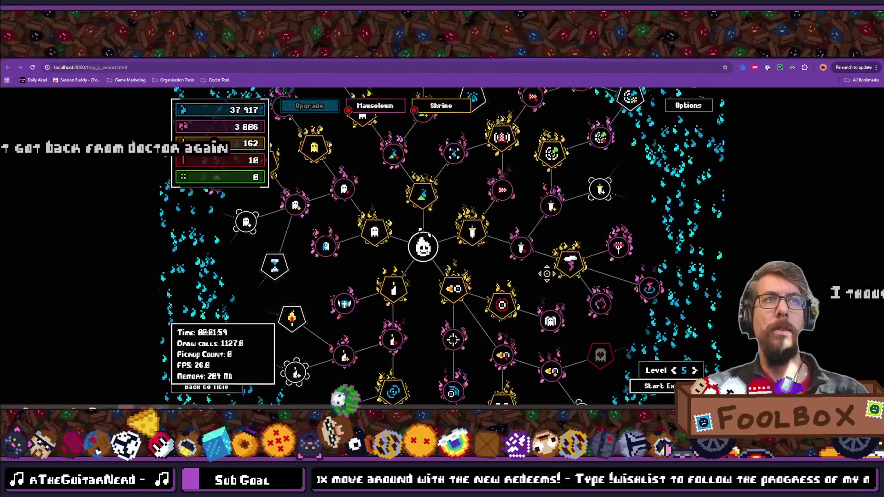
drag(524, 275, 467, 246)
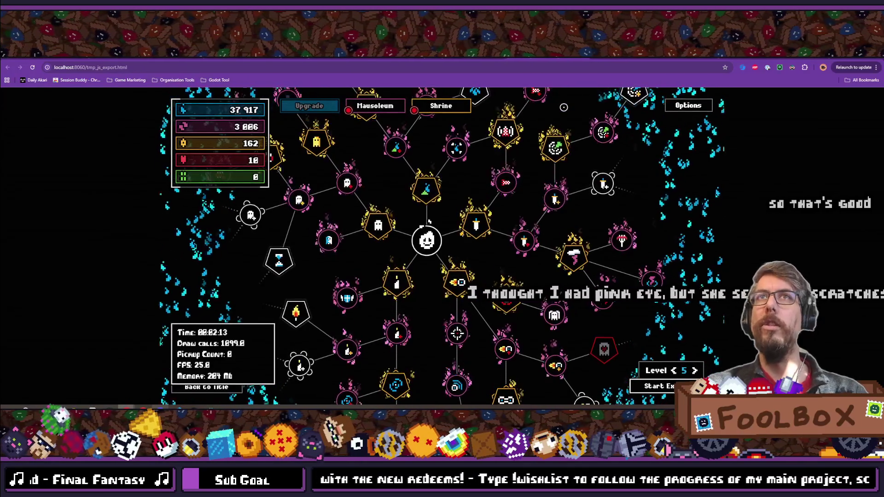
key(ctrl+Tab)
key(alt+Tab)
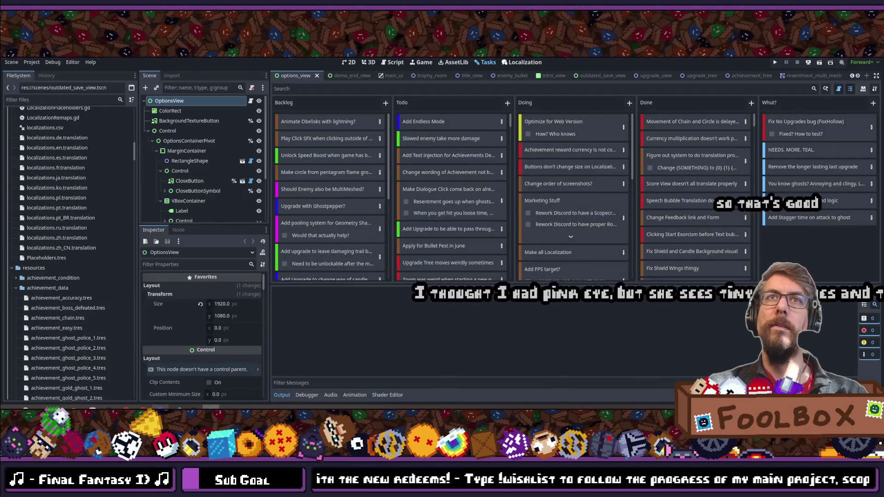
Step: In _process_spawn_flames, replace the hard-coded 200 on line 331 with _flame_spawn_rate
key(alt+Tab)
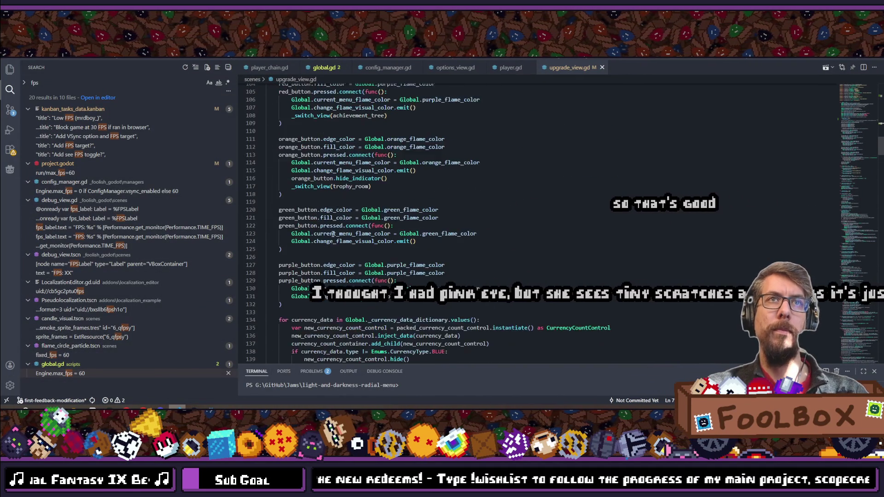
scroll(332, 234, down, 20)
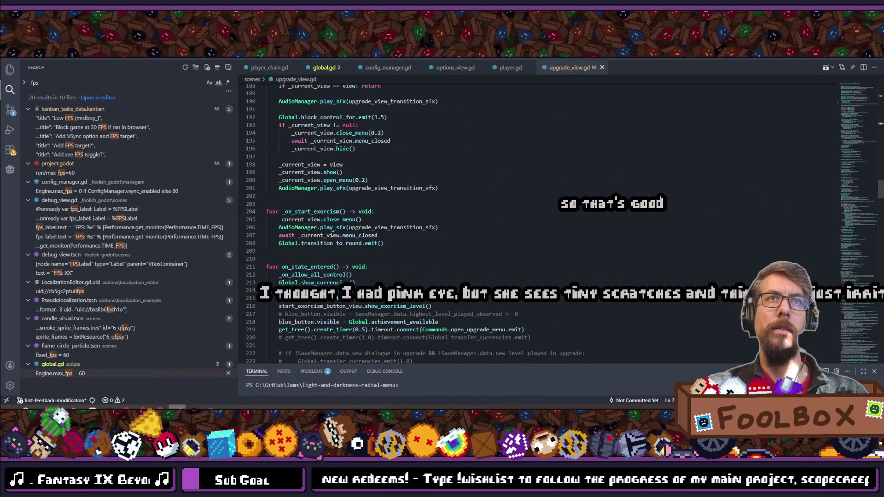
scroll(333, 234, down, 17)
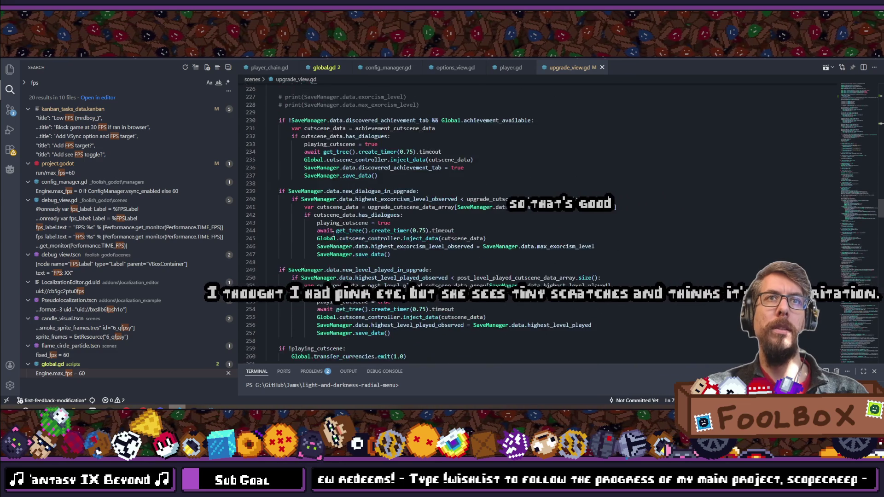
scroll(333, 235, down, 15)
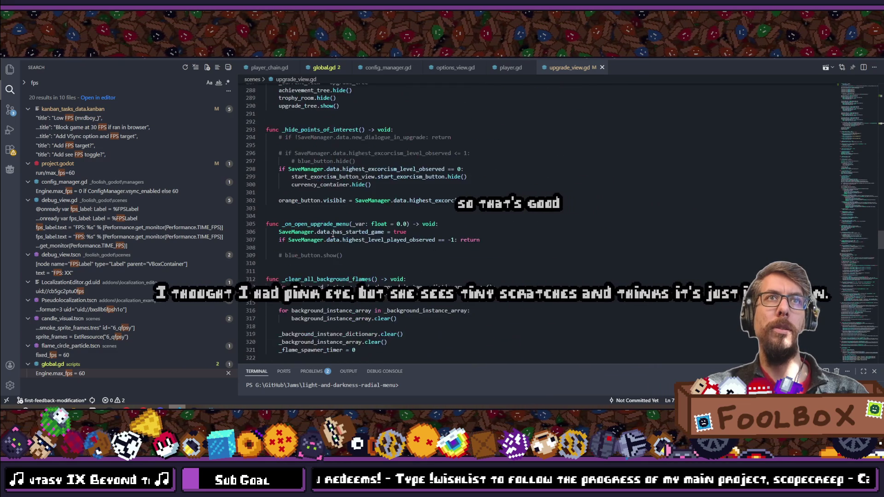
scroll(333, 234, down, 3)
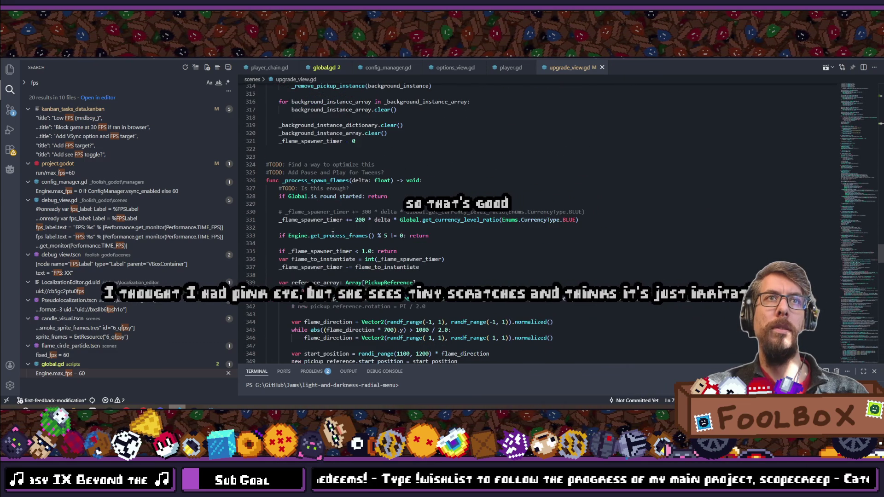
double_click(359, 220)
text(_flame_spawn_rate)
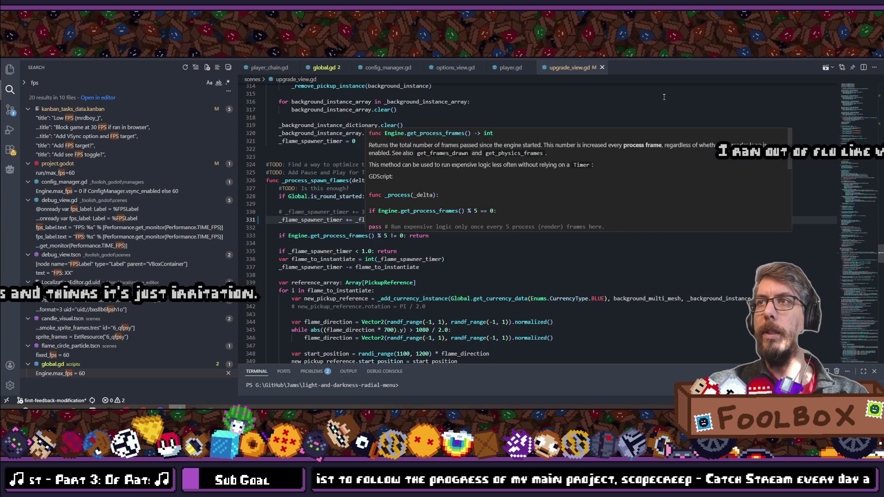
key(alt+Tab)
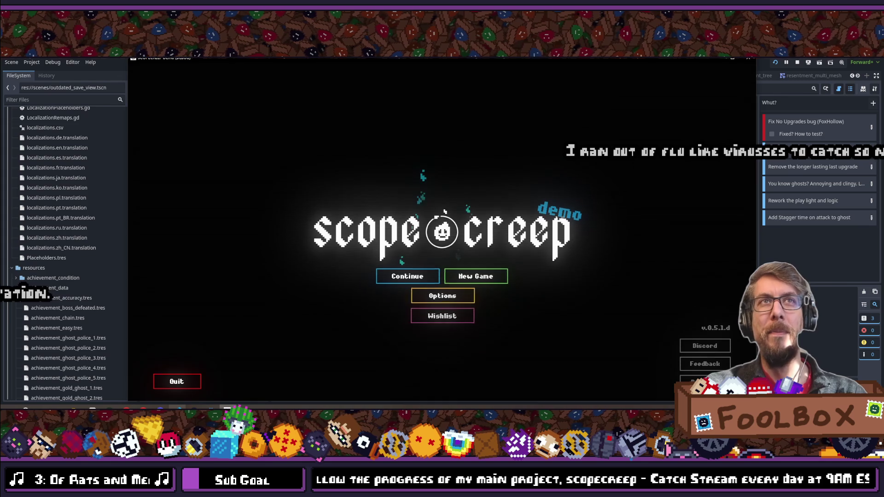
Step: Stop the running game, relaunch the web build and continue the saved game into the upgrade tree
key(F8)
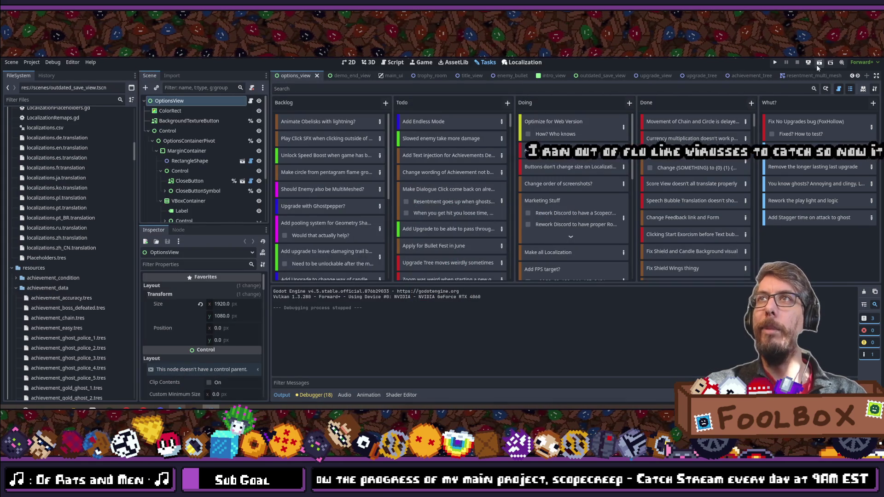
click(809, 63)
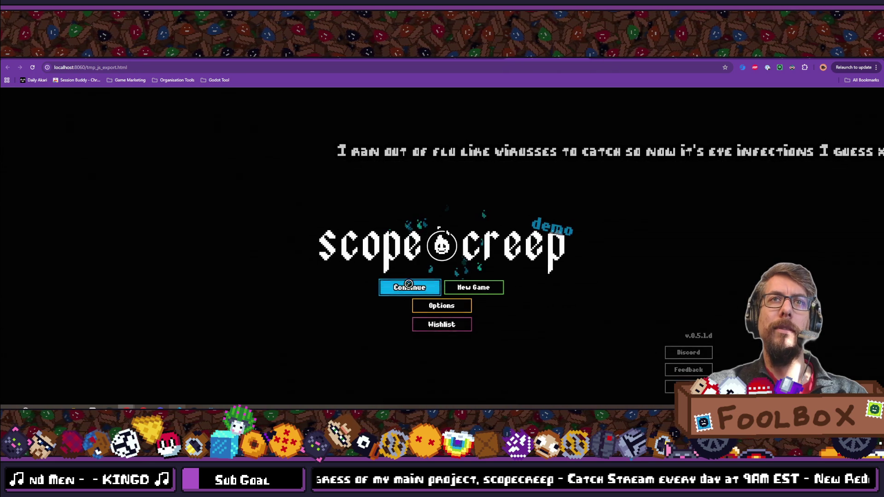
click(409, 286)
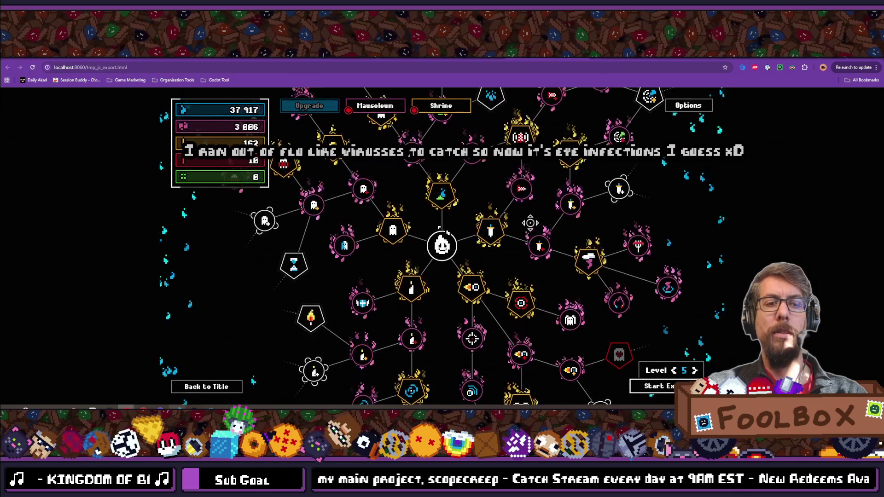
mouse_move(465, 275)
mouse_move(464, 276)
mouse_down()
mouse_move(433, 237)
mouse_move(525, 250)
mouse_move(499, 281)
mouse_up()
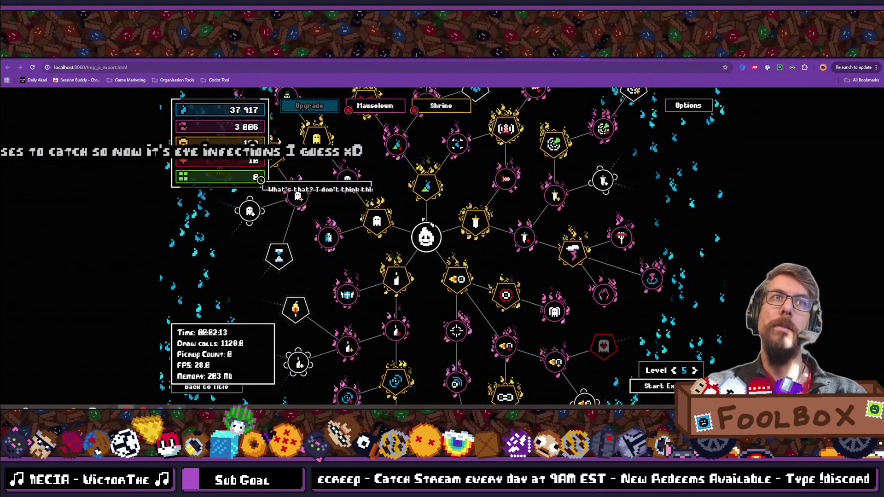
Step: Buy the Spooky and Banker upgrades and check the Automatic Missiles description
click(382, 213)
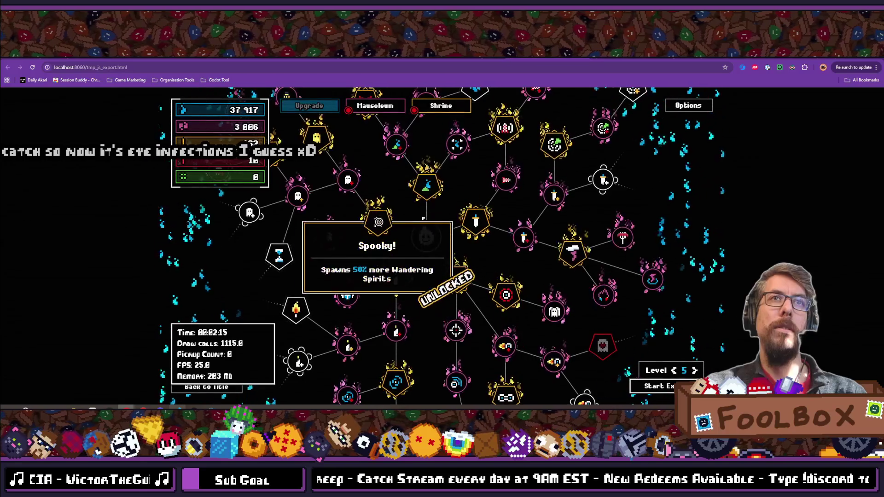
click(407, 145)
mouse_move(467, 143)
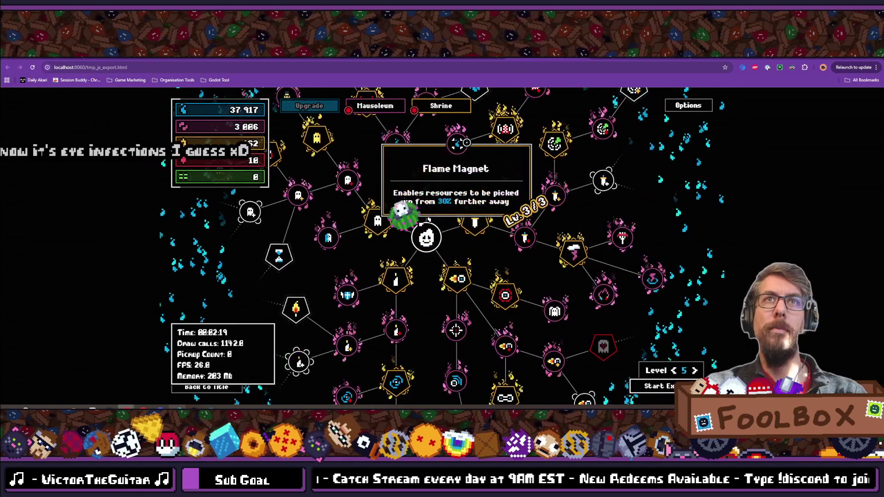
mouse_move(505, 178)
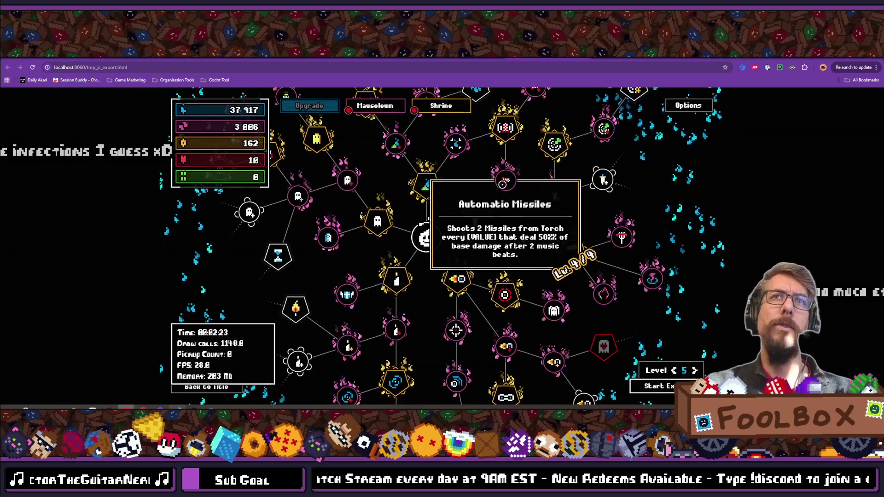
key(ctrl+Tab)
Step: Add a Doing task 'Automatic Missiles Description doesn't show up properly', correcting the apostrophe typo
key(alt+Tab)
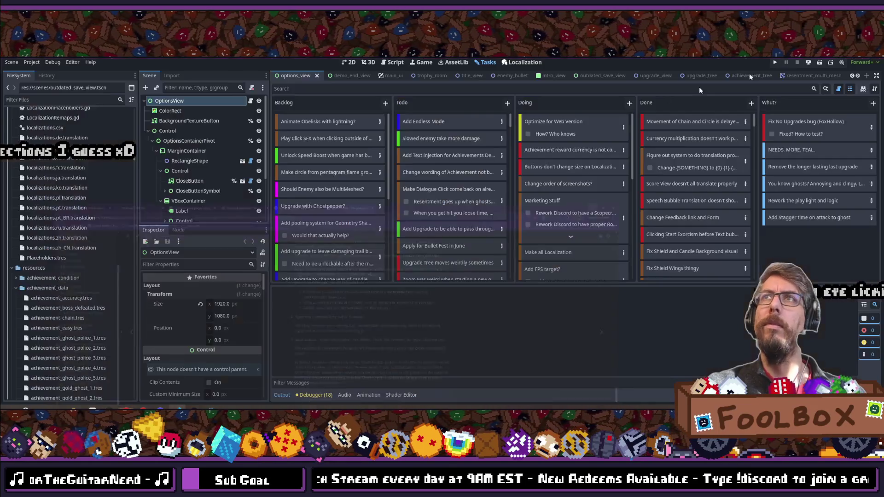
click(629, 105)
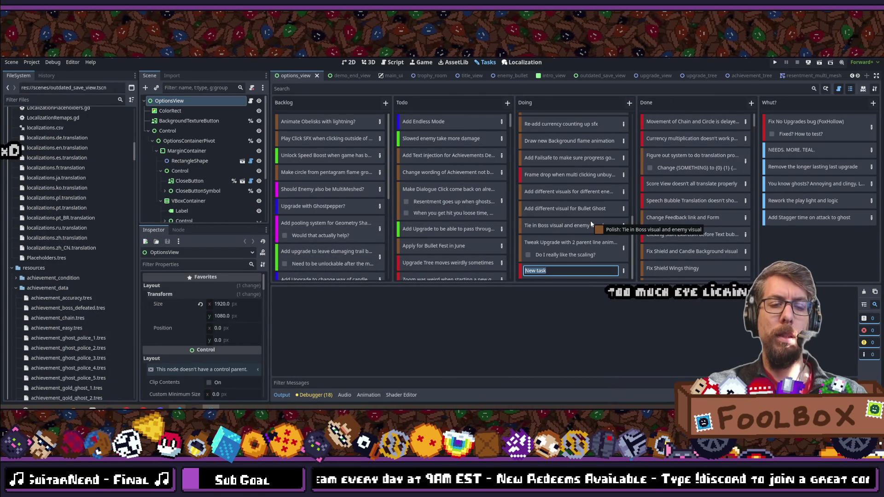
text(Au)
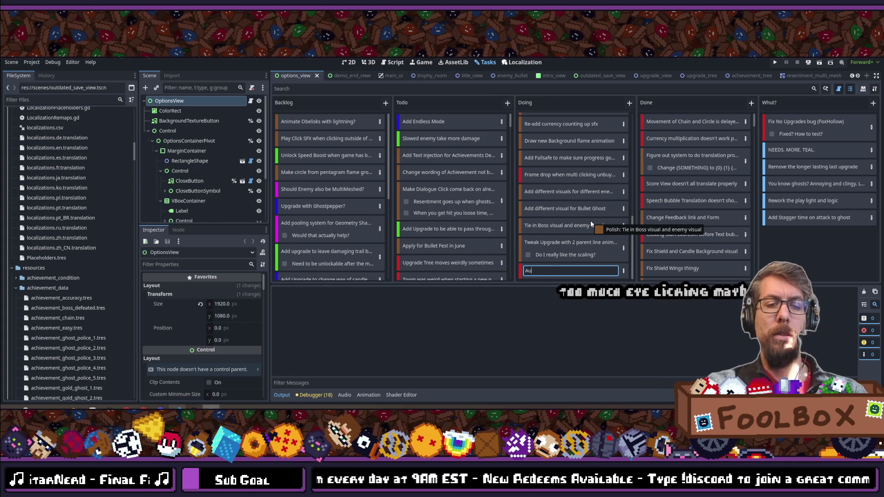
text(tomatic Missiles )
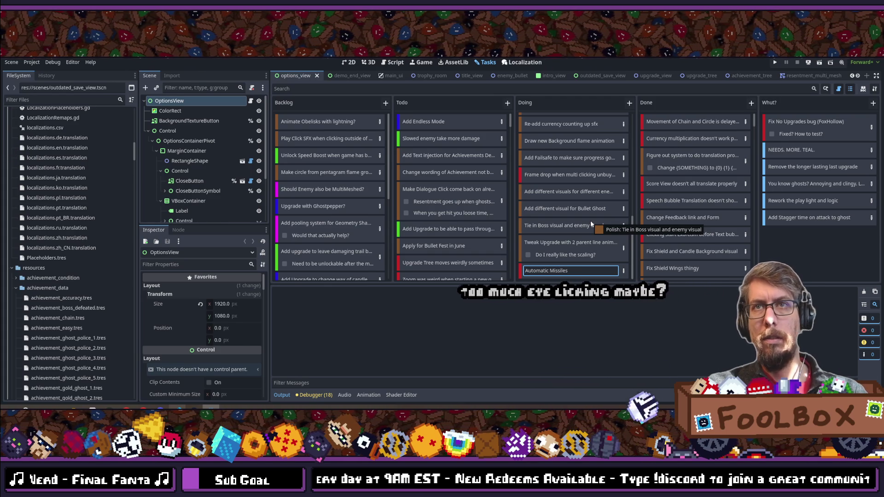
text(Description s)
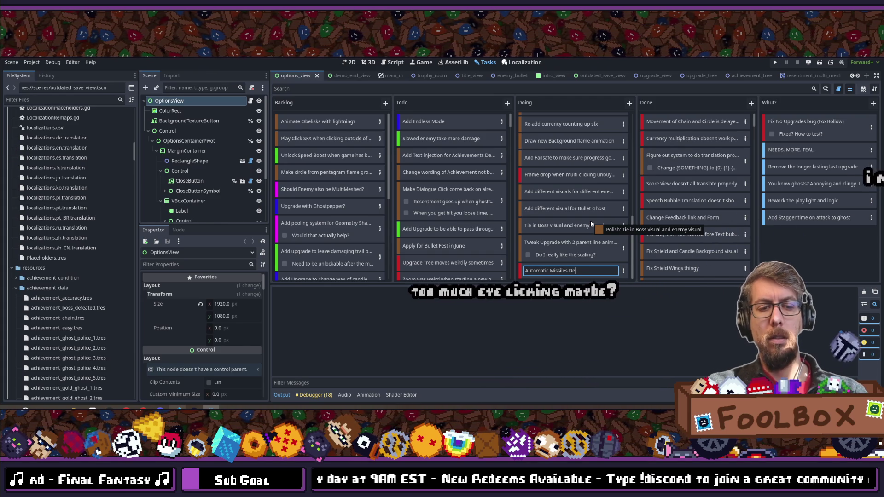
key(BackSpace)
text(do)
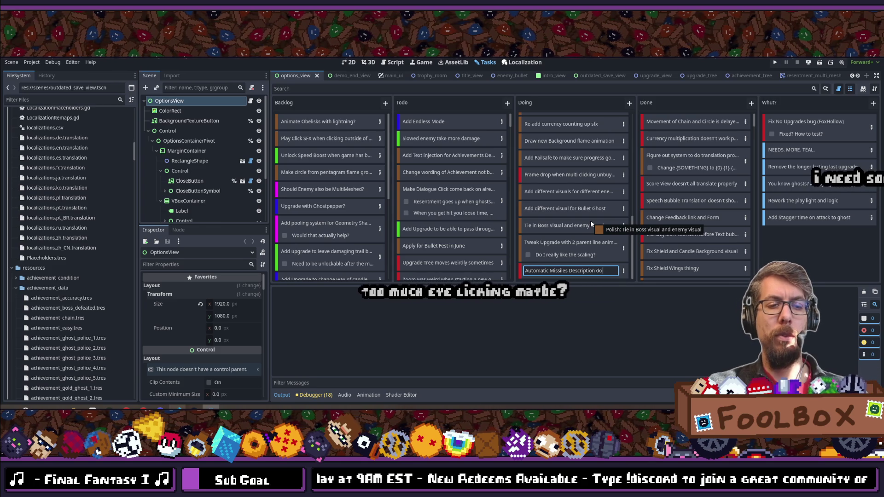
text(esn<t show u)
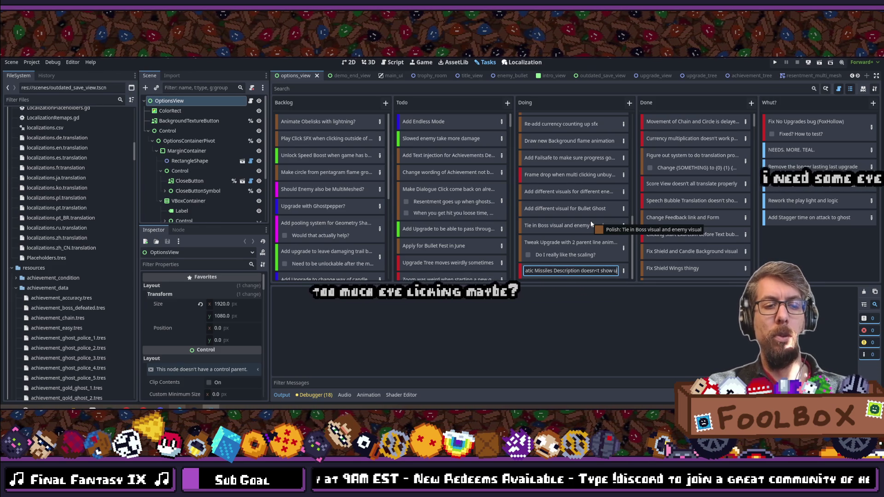
text(p properly)
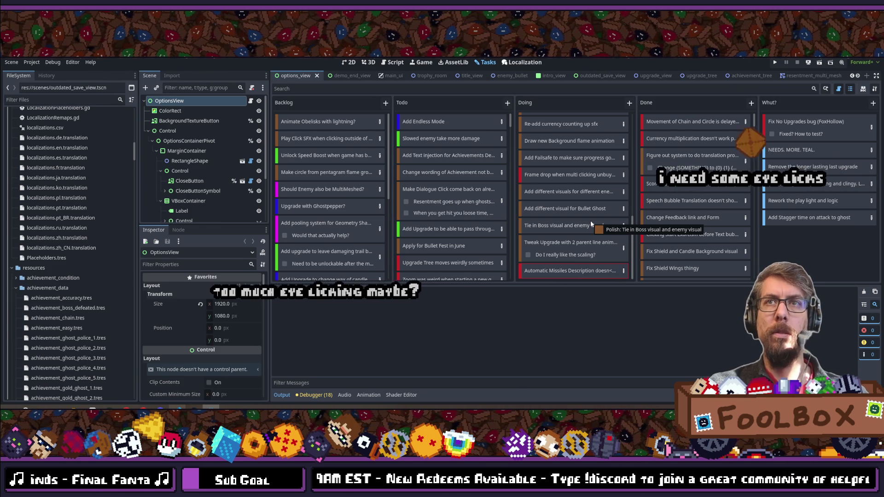
click(574, 271)
key(BackSpace)
text('t show up properl)
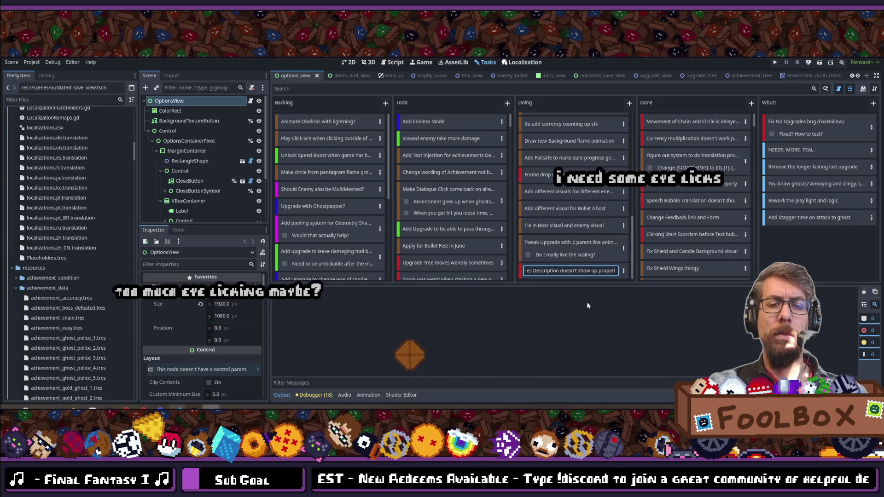
key(Return)
Step: Move the Automatic Missiles task card to the top of the Doing column
key(Up)
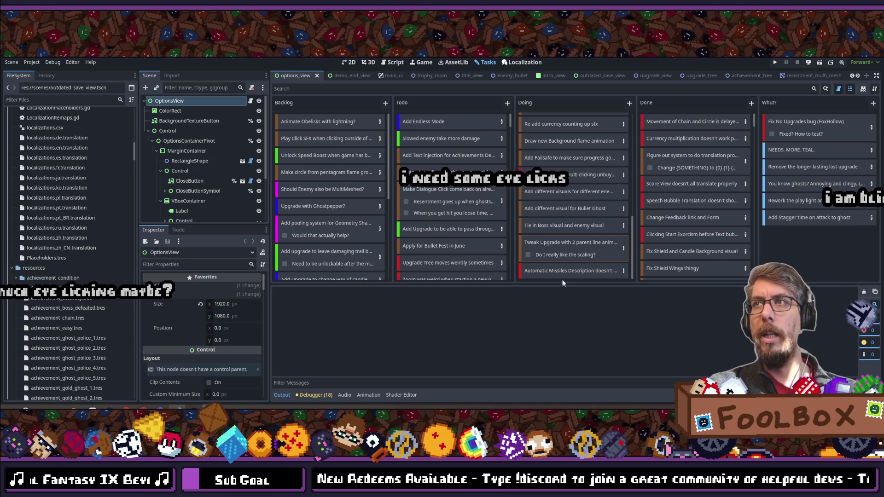
mouse_move(555, 272)
mouse_down()
mouse_move(592, 171)
mouse_move(556, 110)
mouse_up()
click(559, 123)
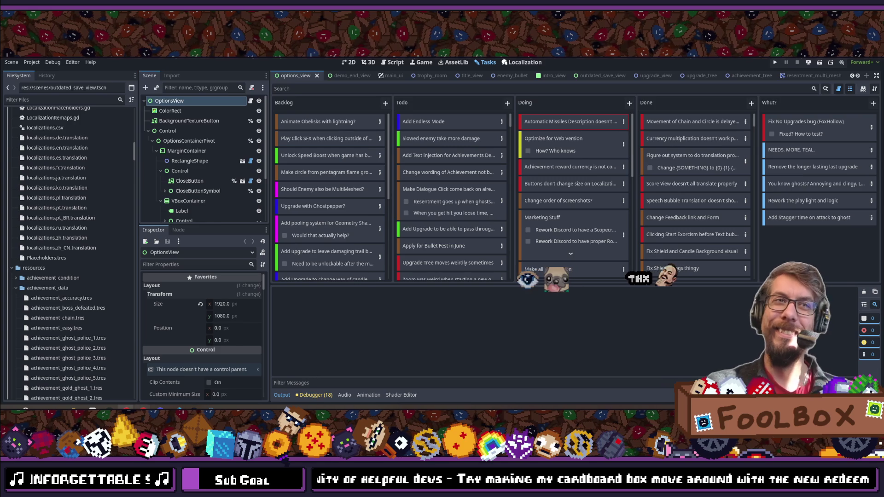
Step: Bring Chrome forward and go to Twitch in a new tab
mouse_move(156, 397)
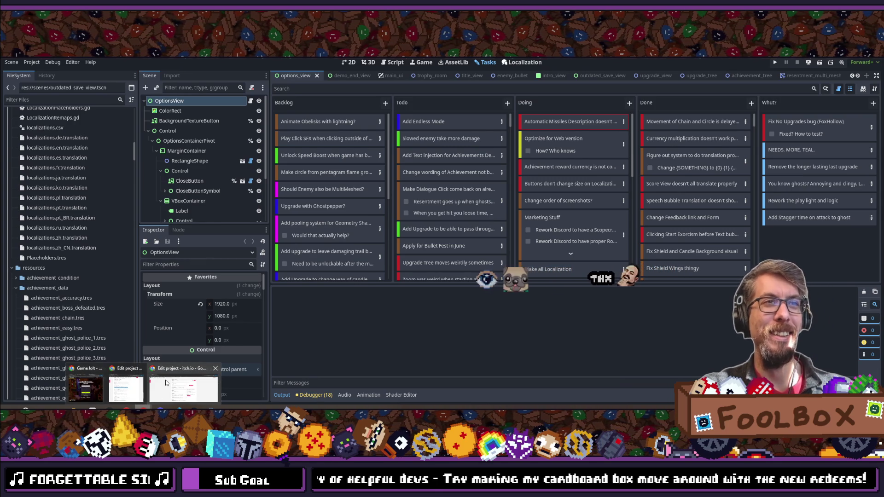
click(180, 387)
click(292, 59)
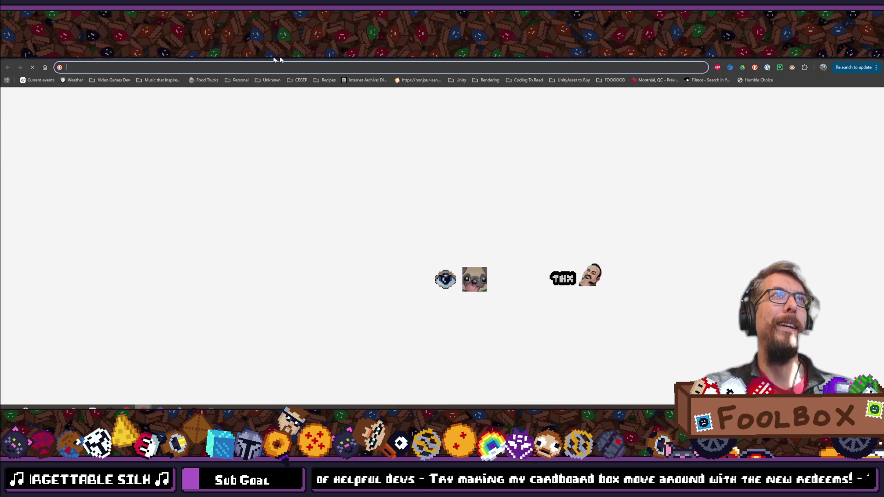
text(twitch.tv)
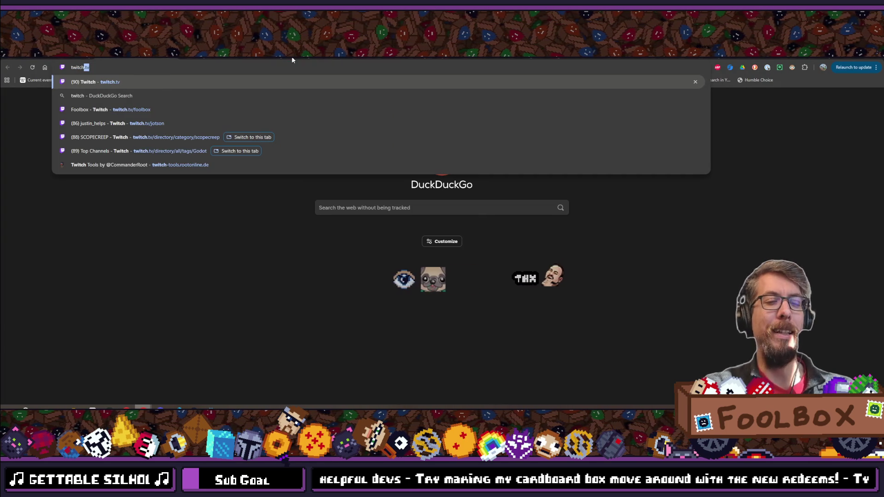
key(Return)
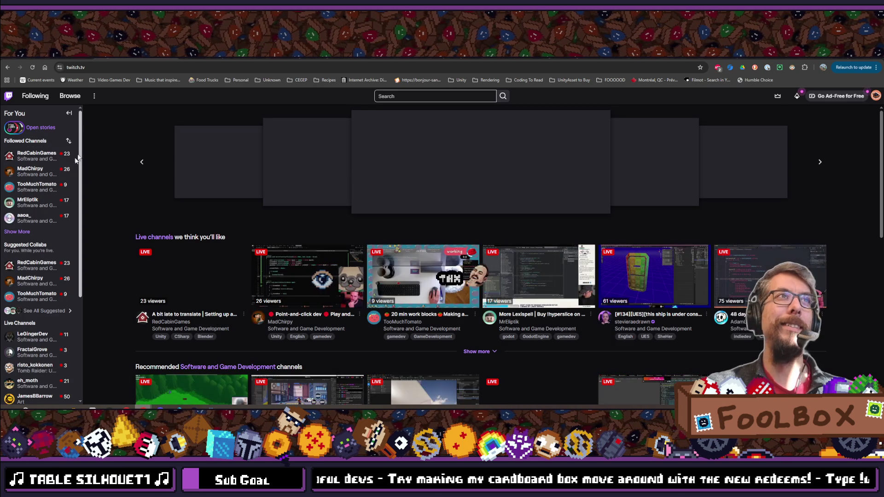
Step: Expand the Followed Channels list and open a followed game-development channel's live stream
click(23, 231)
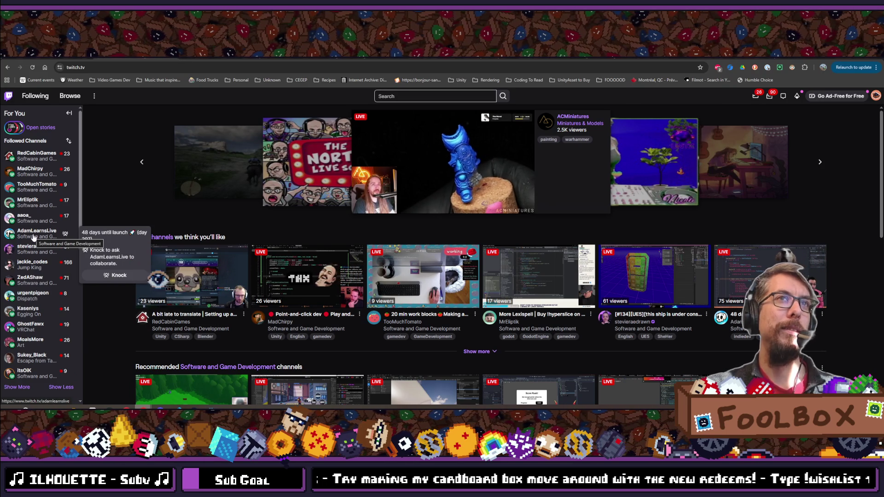
click(19, 388)
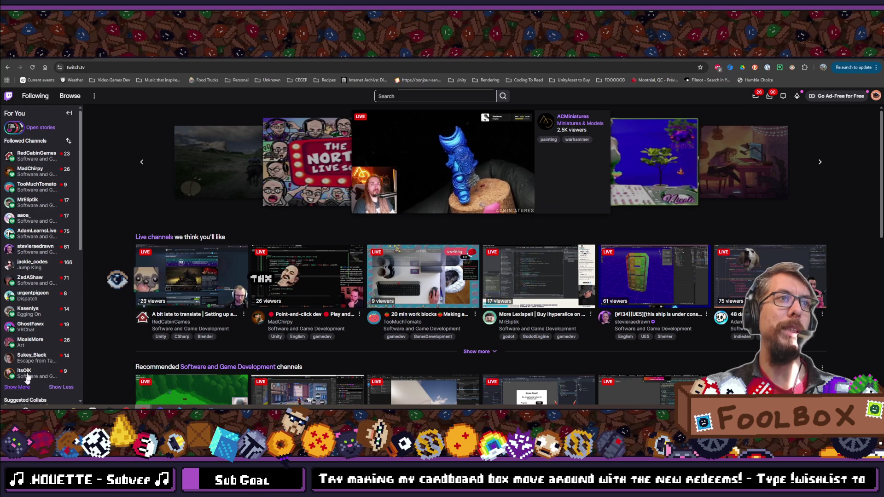
scroll(40, 261, down, 3)
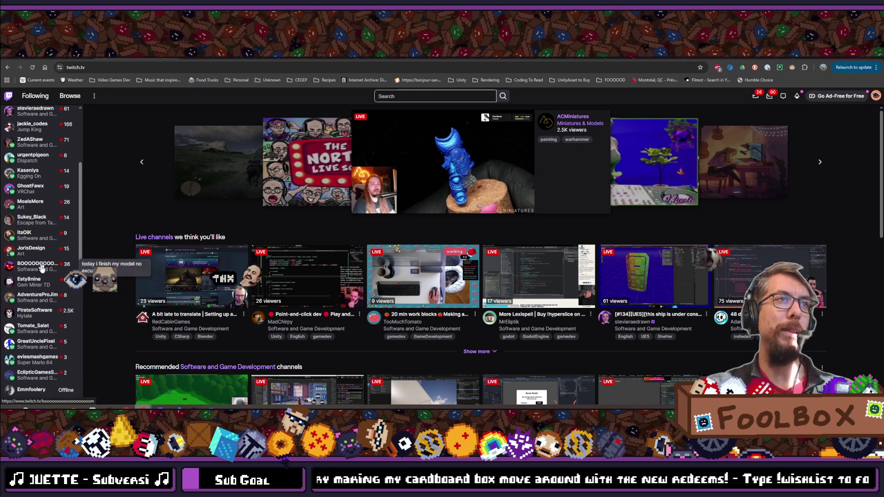
scroll(34, 299, down, 1)
mouse_move(32, 341)
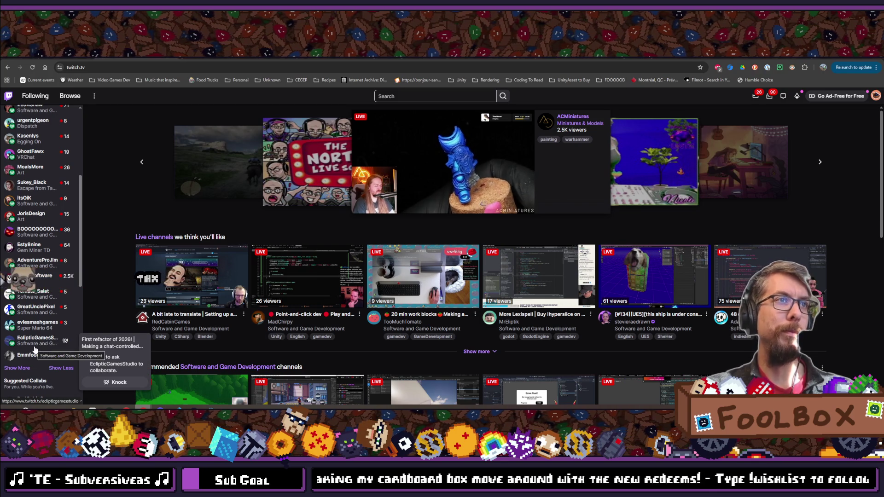
scroll(37, 327, up, 1)
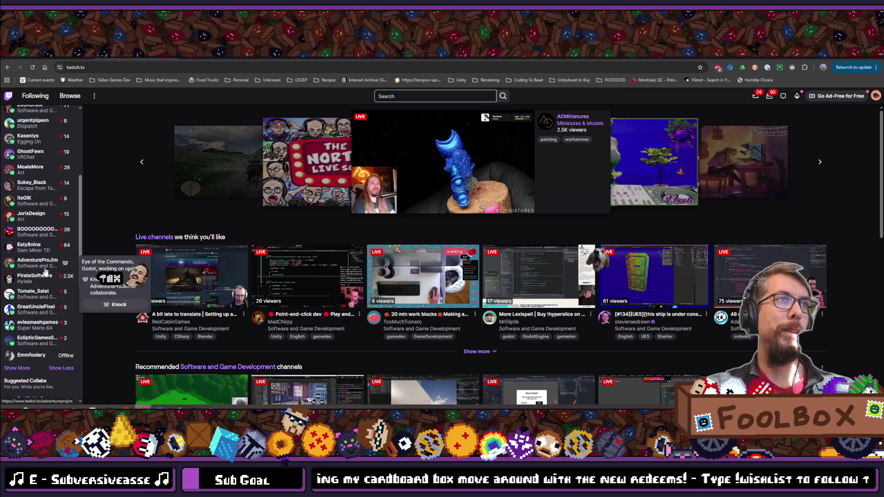
scroll(40, 307, up, 4)
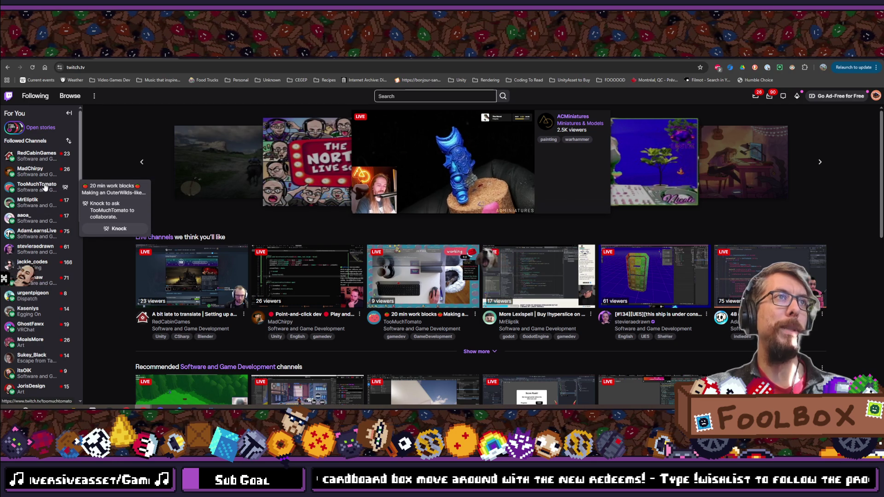
click(39, 234)
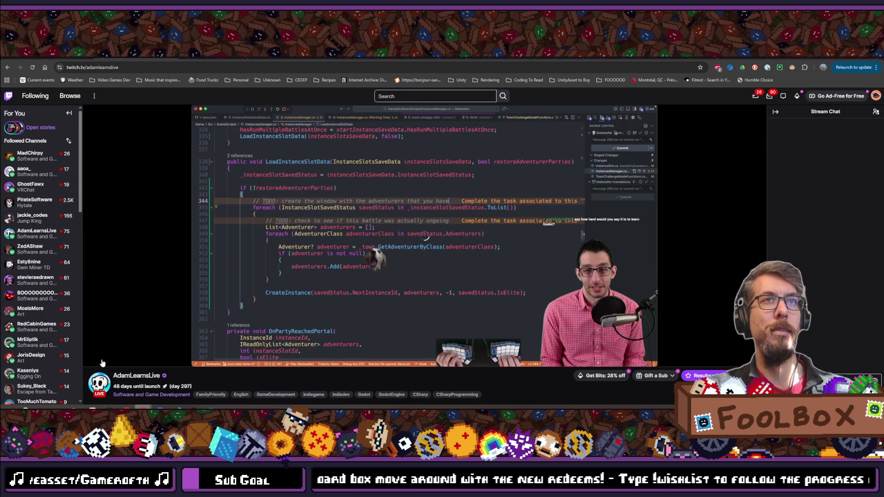
mouse_move(102, 363)
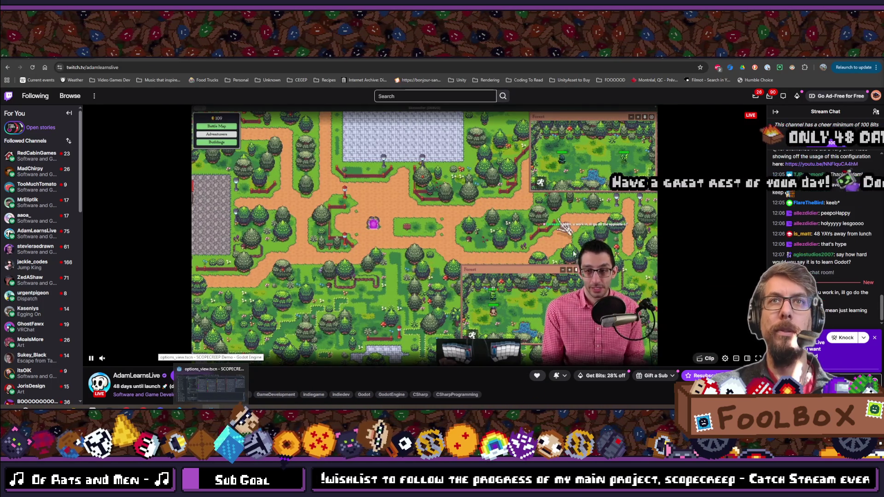
scroll(837, 291, up, 1)
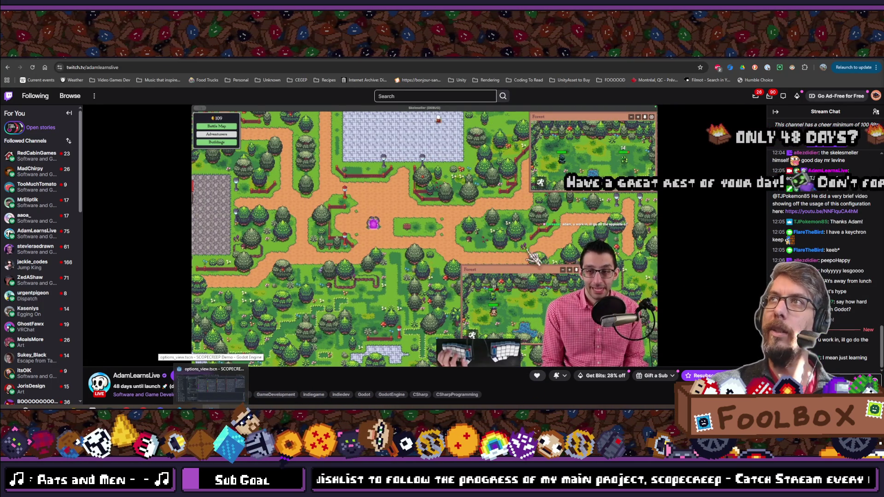